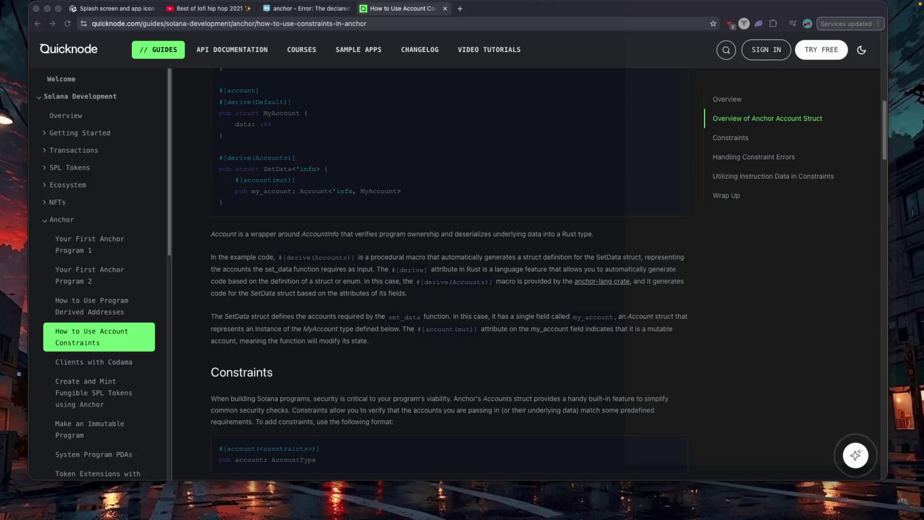
- Scroll the Account Constraints guide's attribute table down to the close and realloc rows
scroll(618, 345, down, 10)
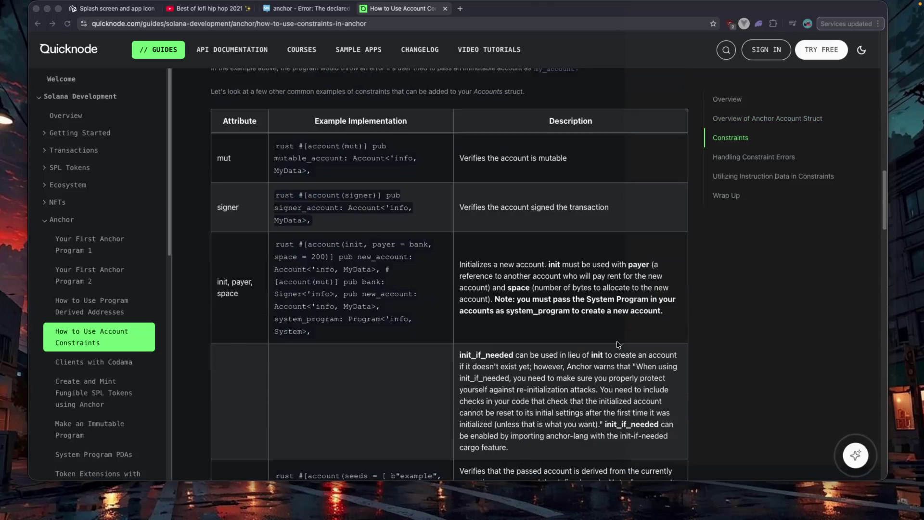
scroll(619, 345, down, 10)
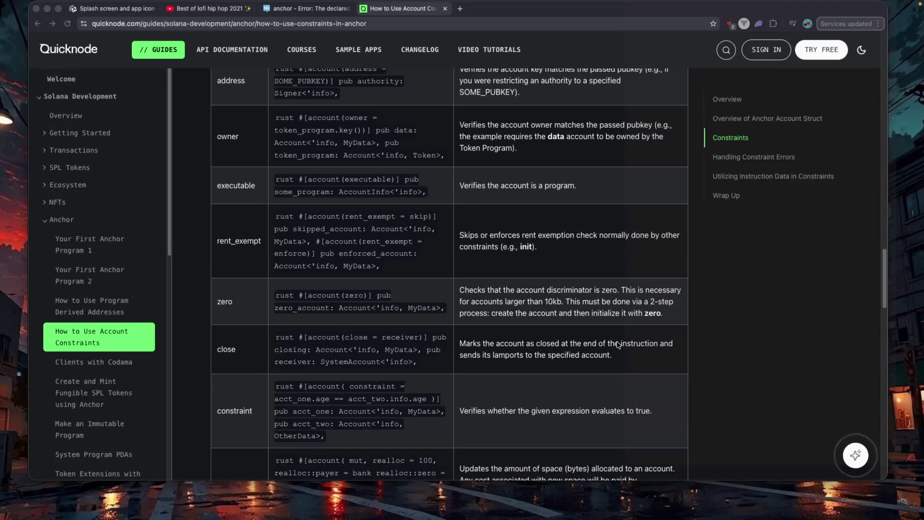
scroll(618, 345, down, 2)
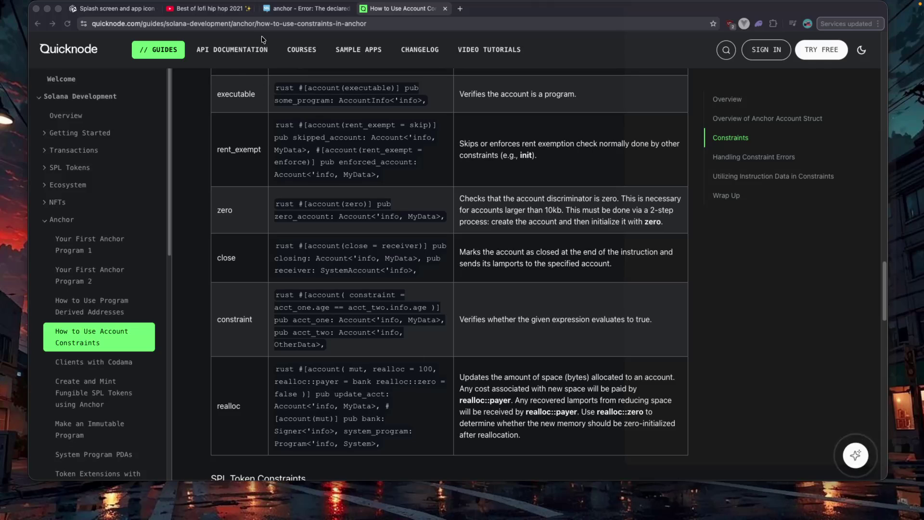
- Collapse the Anchor group, then expand and collapse the Accounts & Data and Marketplace sidebar groups
click(44, 223)
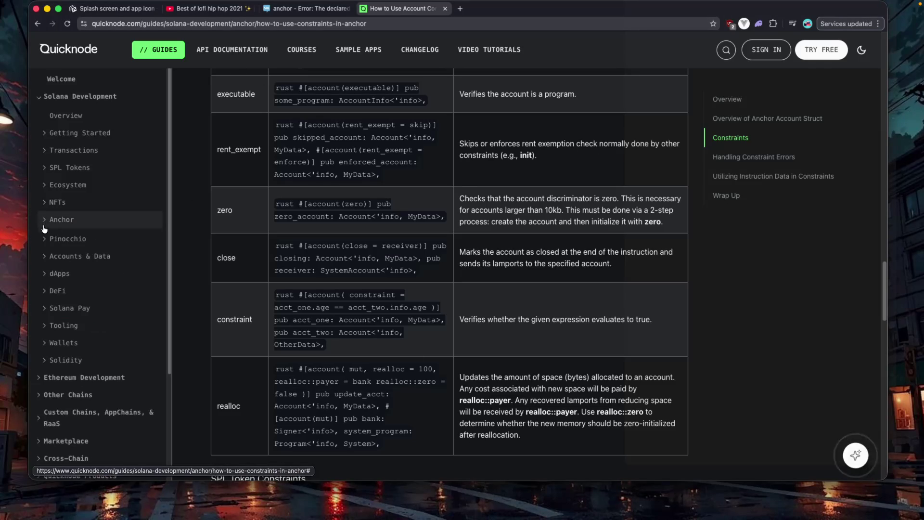
click(42, 255)
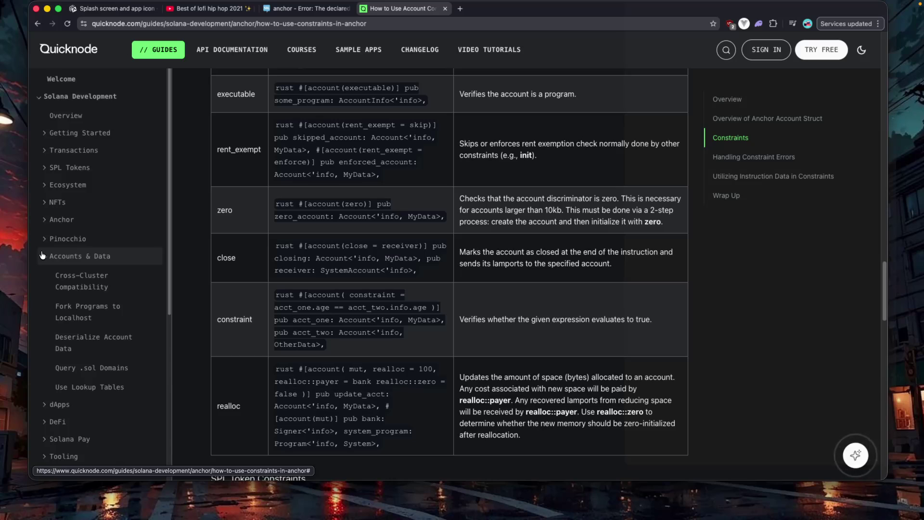
click(42, 255)
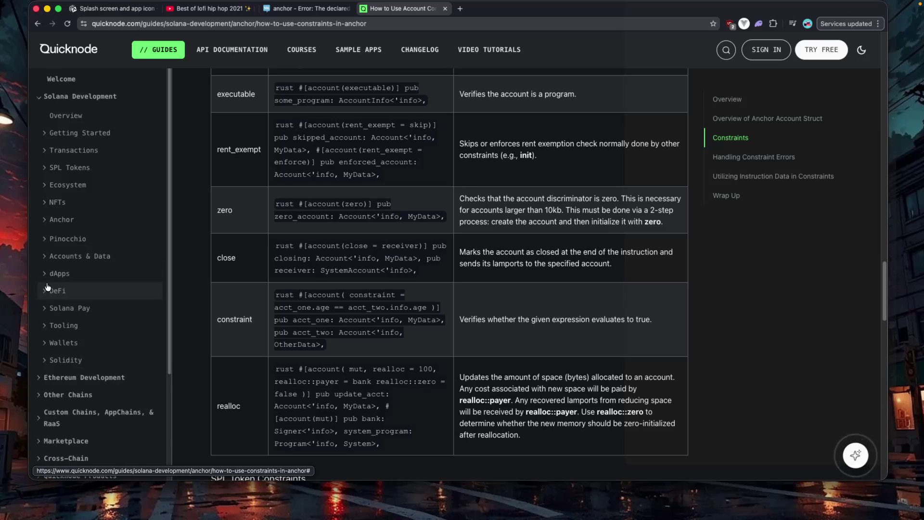
scroll(47, 287, down, 5)
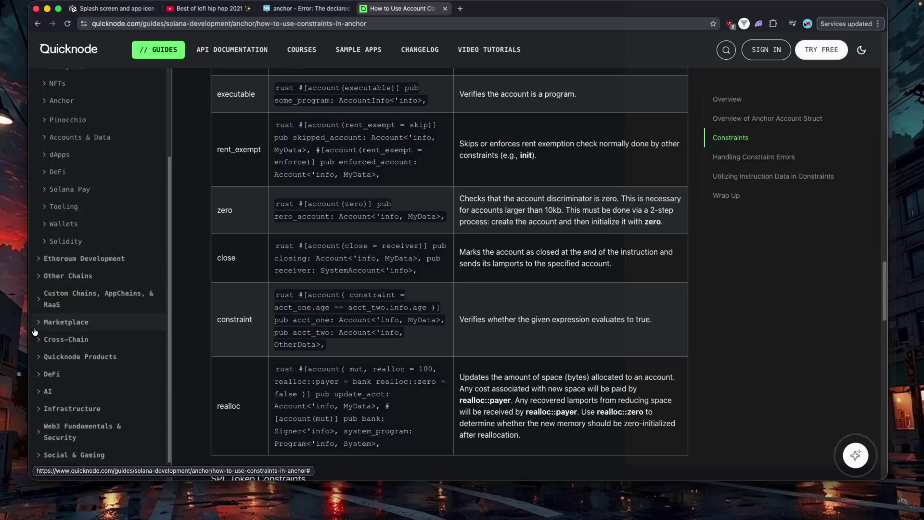
click(36, 327)
click(36, 329)
- Search the guides for 'amm' and open the Amman guide in a new tab
click(725, 51)
text(amm)
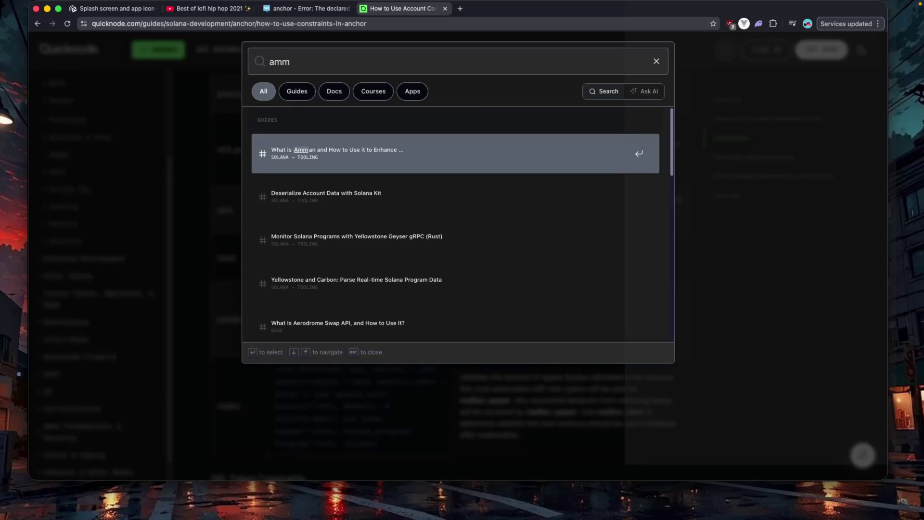
key(Return)
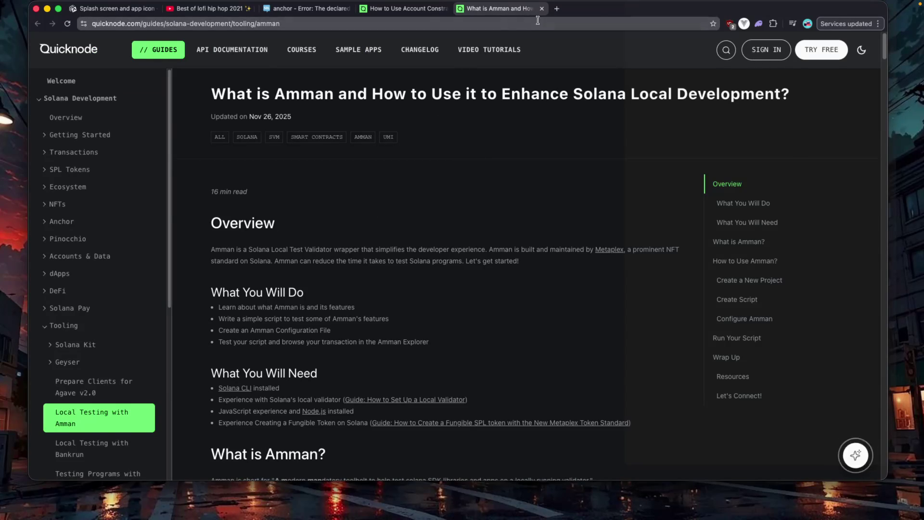
click(388, 11)
- Return to the Stack Exchange anchor error thread, leaving a 'what is amm and' search unsent
click(318, 11)
click(322, 23)
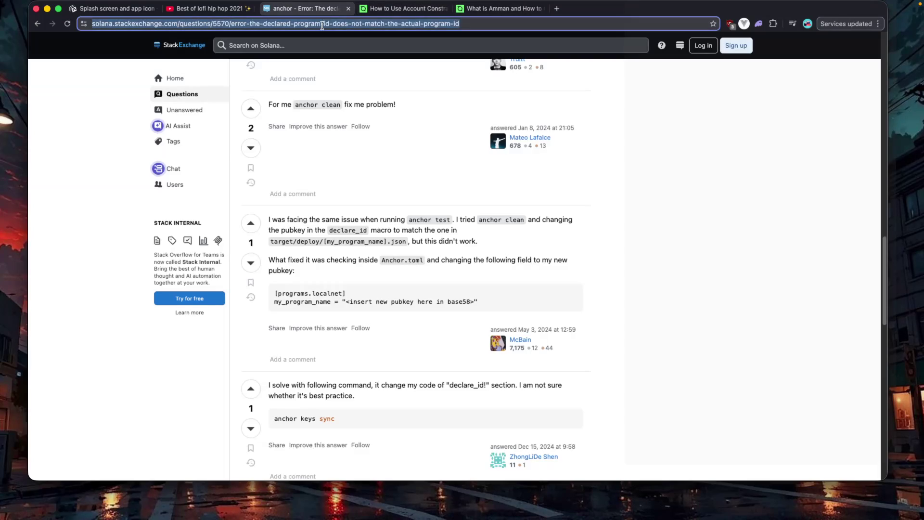
text(what is)
text(a)
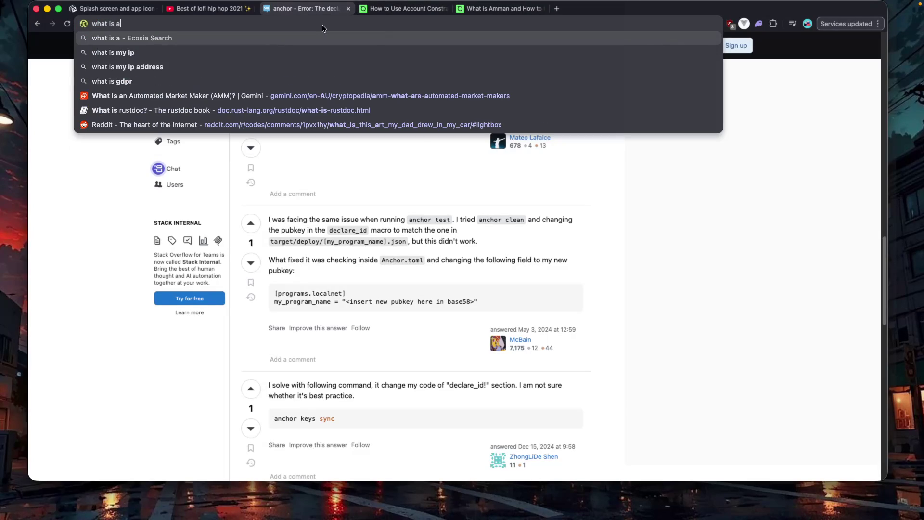
text(mm and)
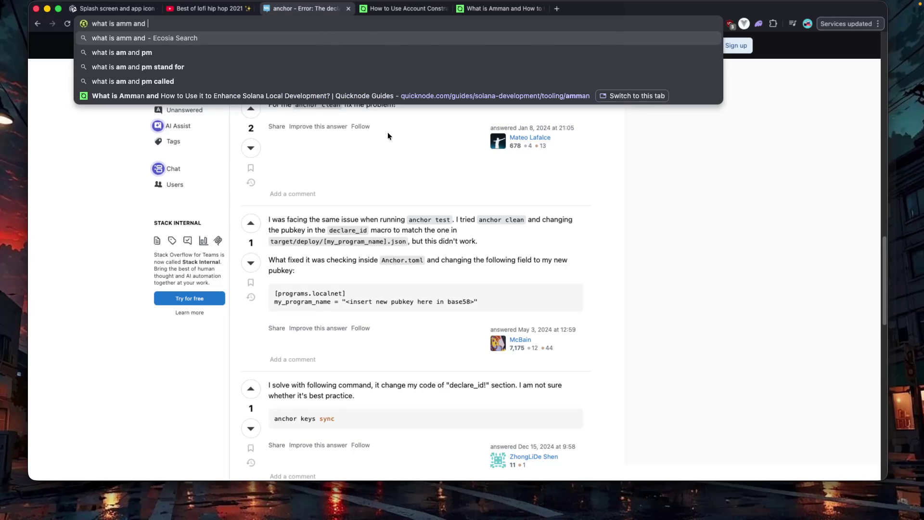
click(110, 212)
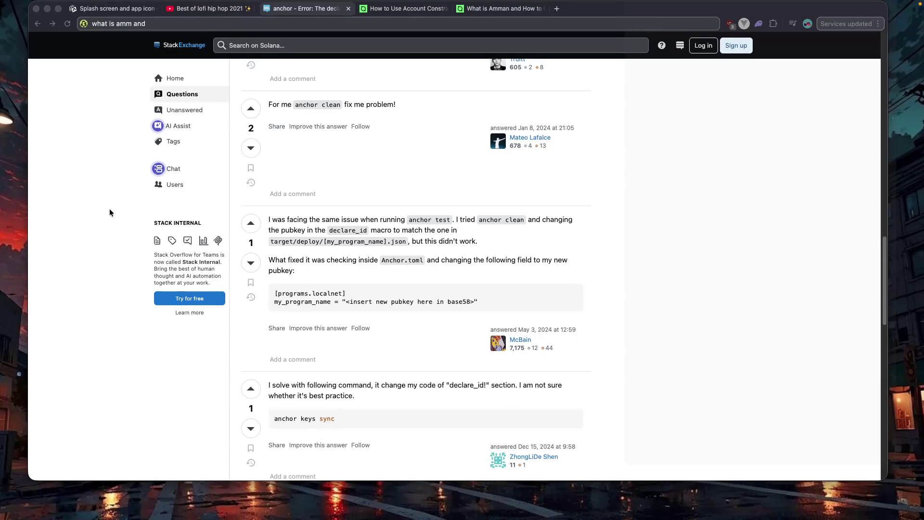
scroll(680, 380, up, 1)
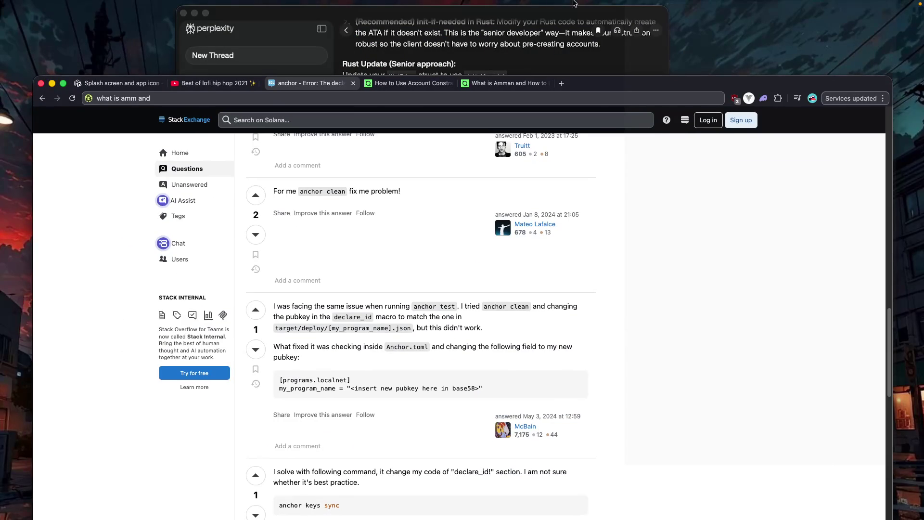
- Bring Perplexity in front of the browser and open the Rust Practice and learning space
click(554, 17)
mouse_move(699, 73)
mouse_down()
mouse_move(722, 16)
mouse_move(702, 19)
mouse_up()
click(644, 9)
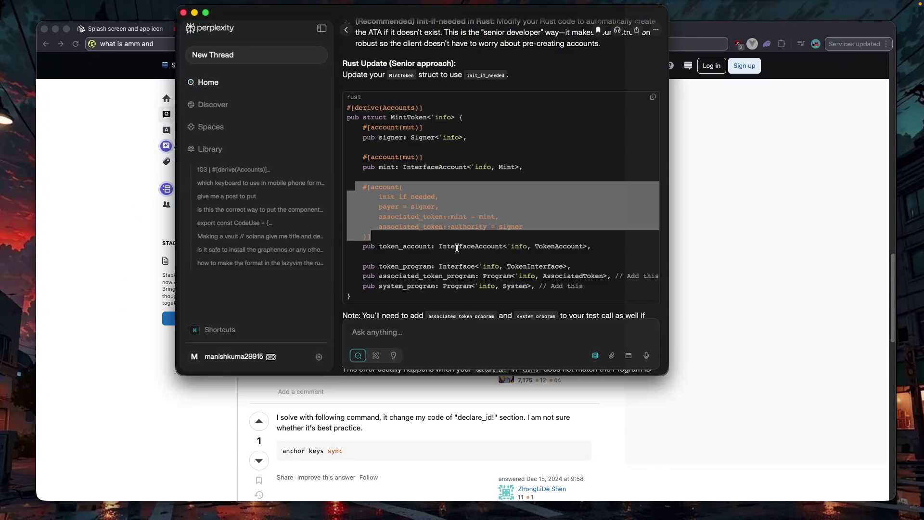
click(376, 335)
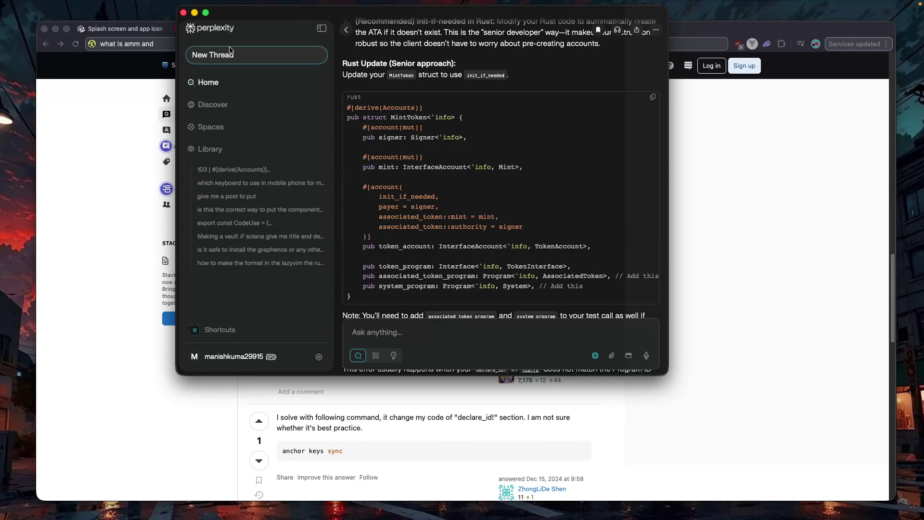
click(219, 125)
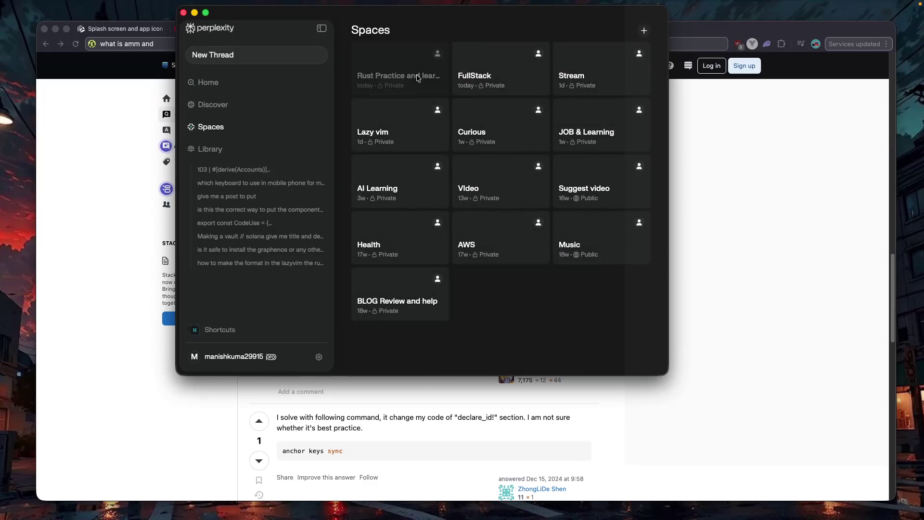
click(387, 75)
text(i)
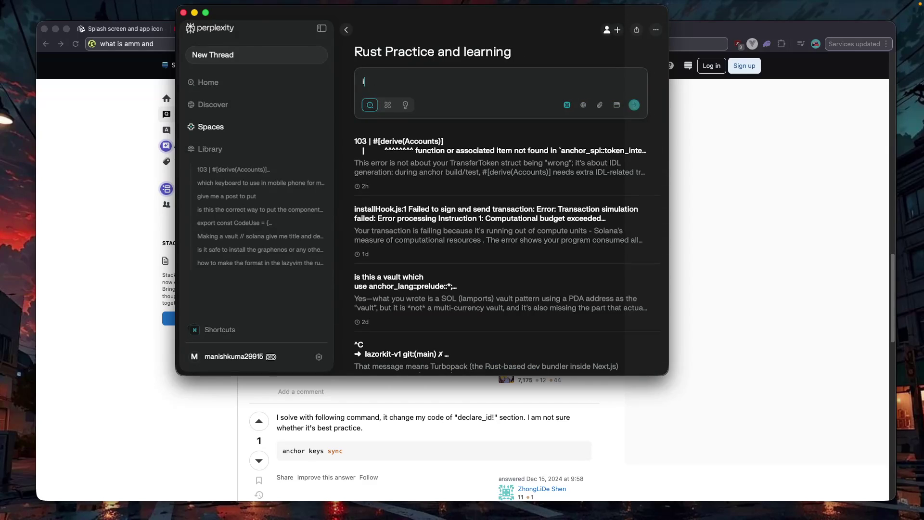
- Draft a question on learning and practicing AMM, perhaps on QuickNode, using Claude Sonnet 4.5
text(want to learn about the )
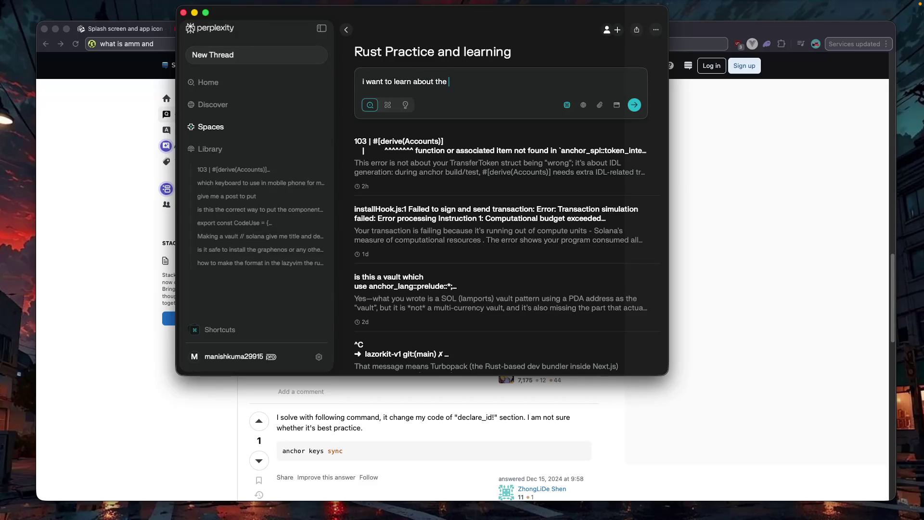
text(amm )
text(and )
text(then practi)
text(ce )
text(but not din)
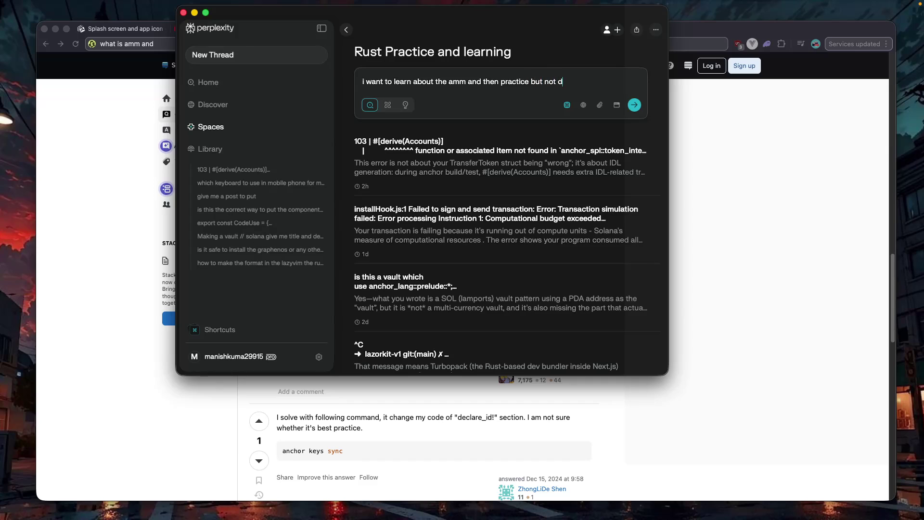
key(BackSpace)
text(ng)
key(BackSpace)
key(BackSpace)
key(BackSpace)
key(BackSpace)
text(find a)
text( way to)
key(BackSpace)
key(BackSpace)
key(BackSpace)
text(is it on )
text(quick node or someh)
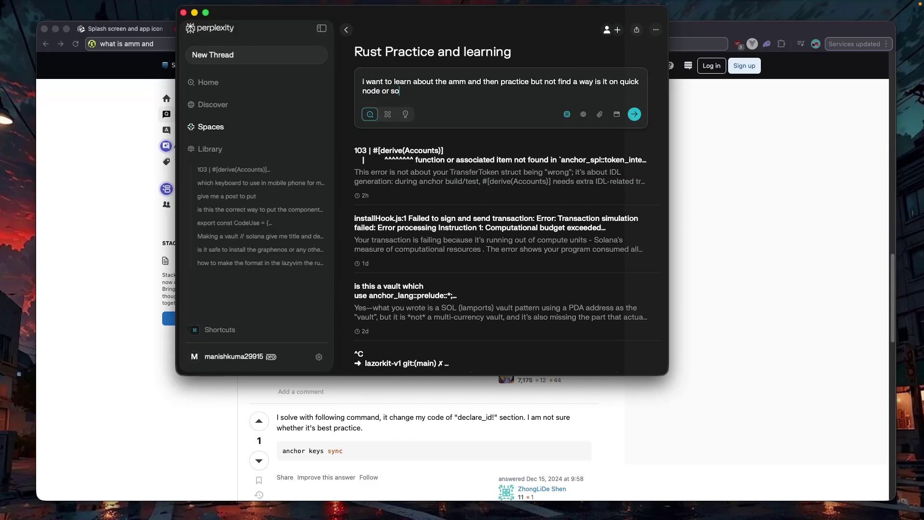
key(BackSpace)
text(thing si)
text(milar )
text(to lear)
text(n )
text(so i )
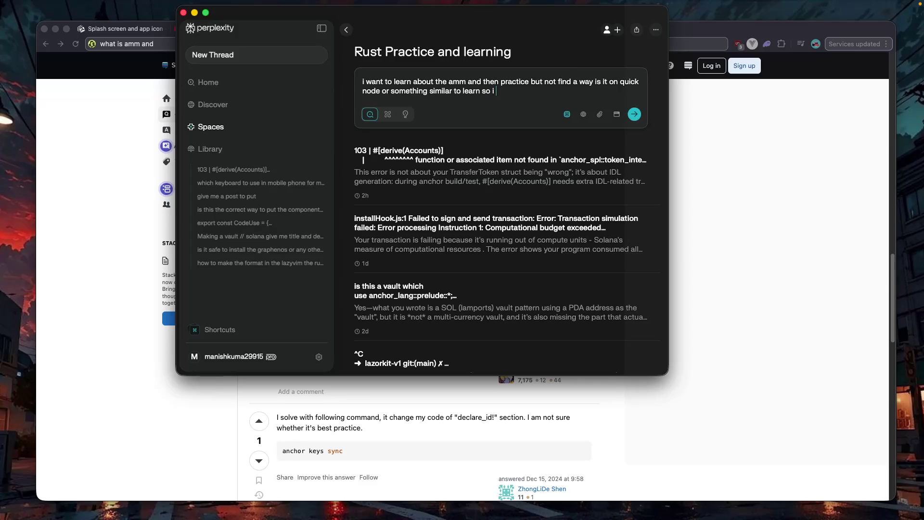
text(be be)
text(tter an)
key(BackSpace)
key(BackSpace)
text(under)
text(stand)
click(567, 114)
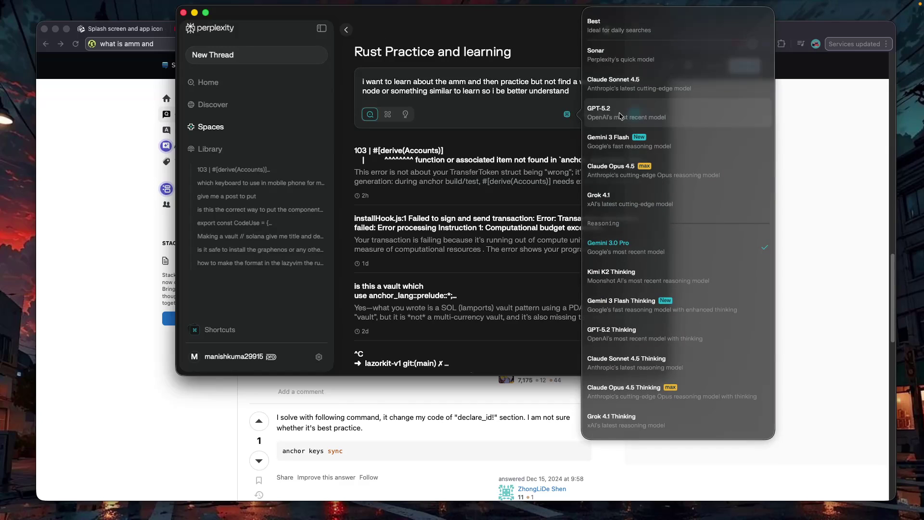
click(625, 91)
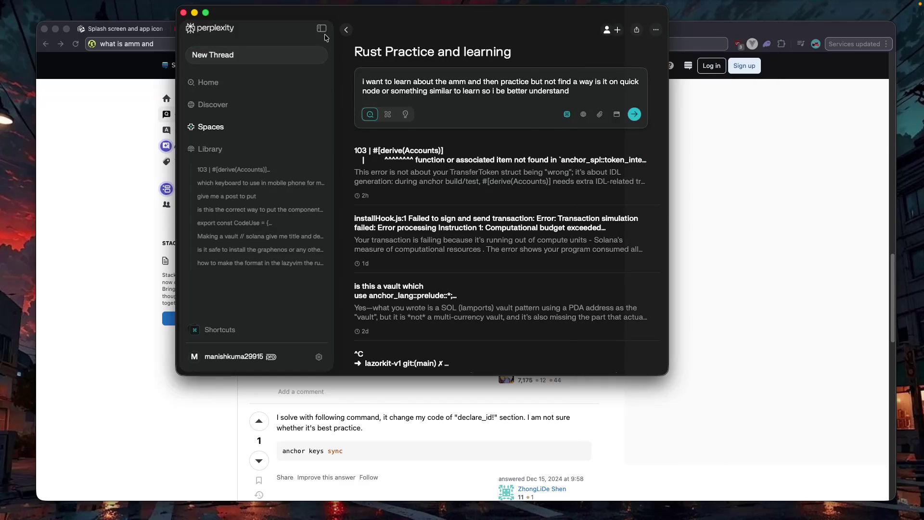
- With the sidebar collapsed, type 'i want to learn about the amm' and 'find the resource like quick node'
click(321, 28)
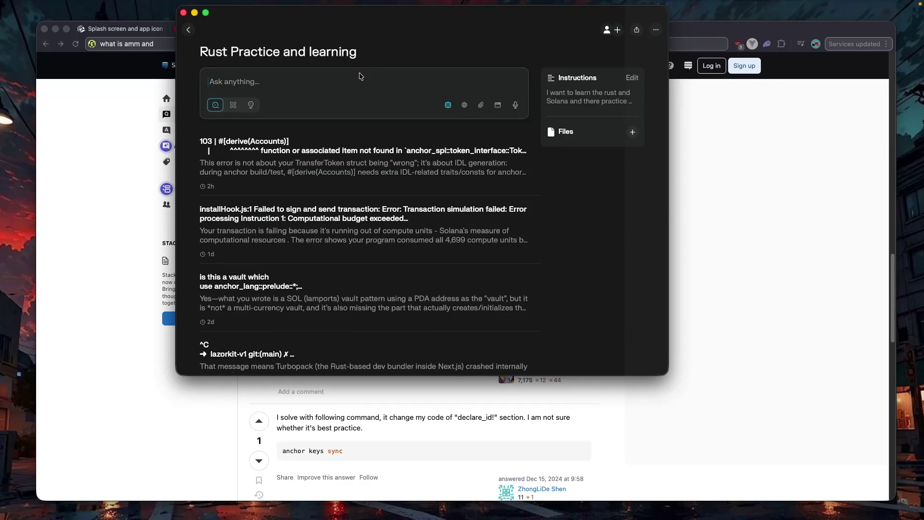
text(I)
key(BackSpace)
text(i wnat)
text( ot learn )
text(an)
text(out)
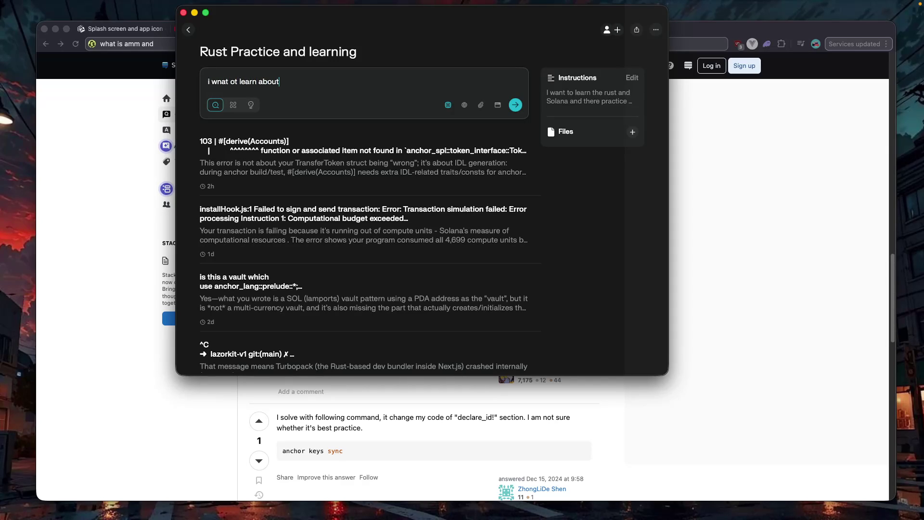
text( the amm)
key(shift+Return)
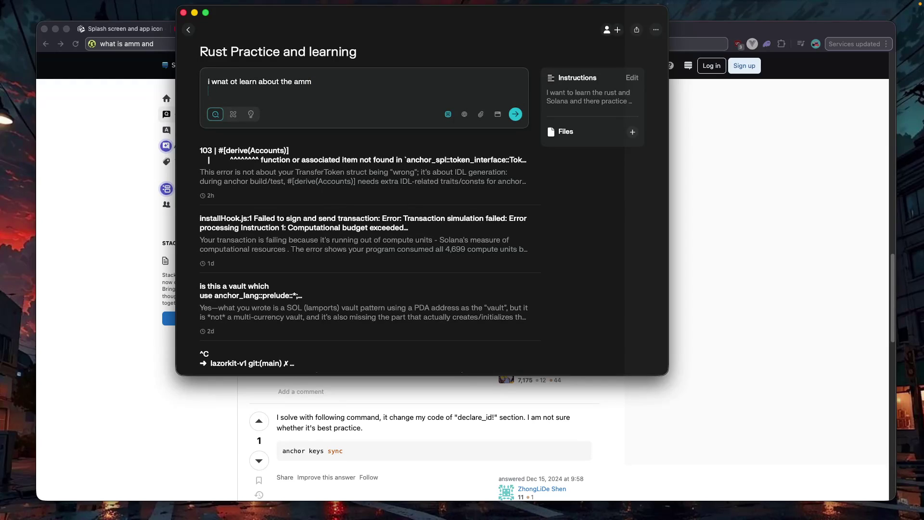
text(find )
text(the resou)
text(rece li)
text(ke quick)
text( node)
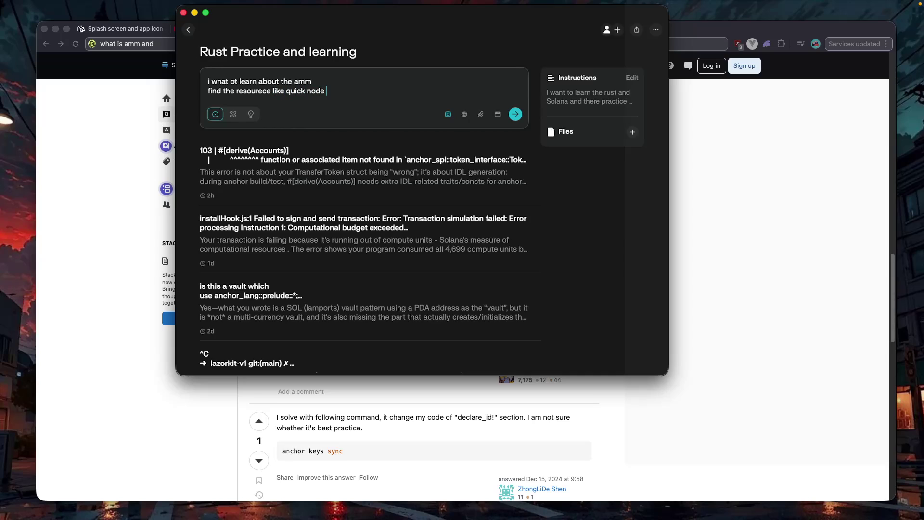
- Add a line asking for good examples to practice and understand, then submit the question
key(shift+Return)
text(in )
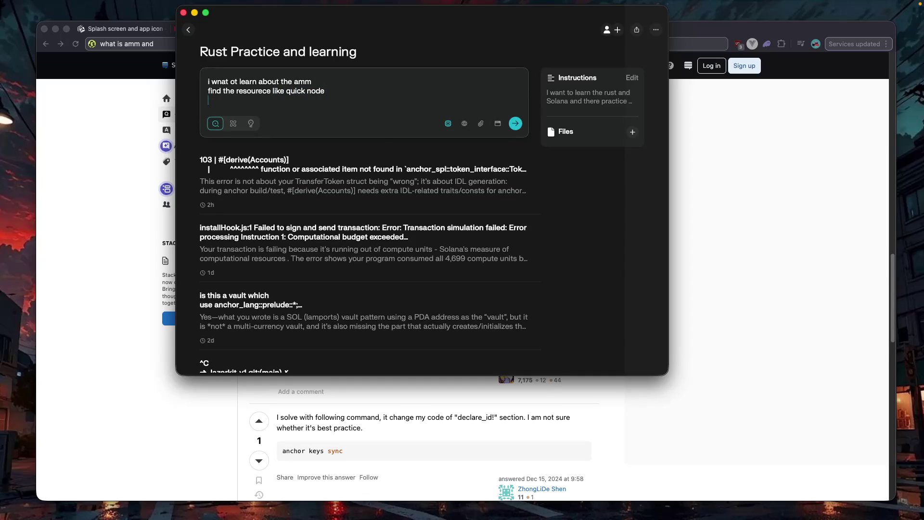
text(which hav)
text(e good )
text(exam)
key(BackSpace)
key(BackSpace)
key(BackSpace)
text(xampl)
text(e and i )
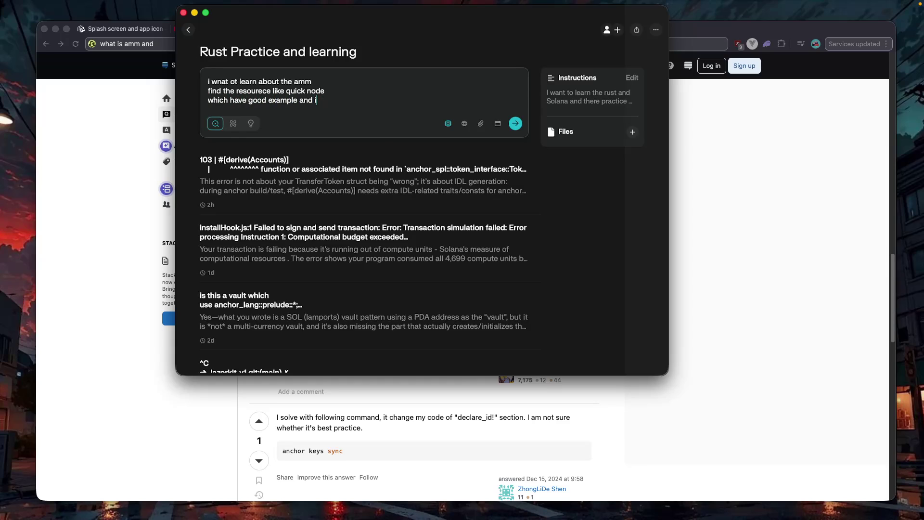
text(tru)
key(BackSpace)
text(y pr)
text(actice)
text( and un)
text(dersta)
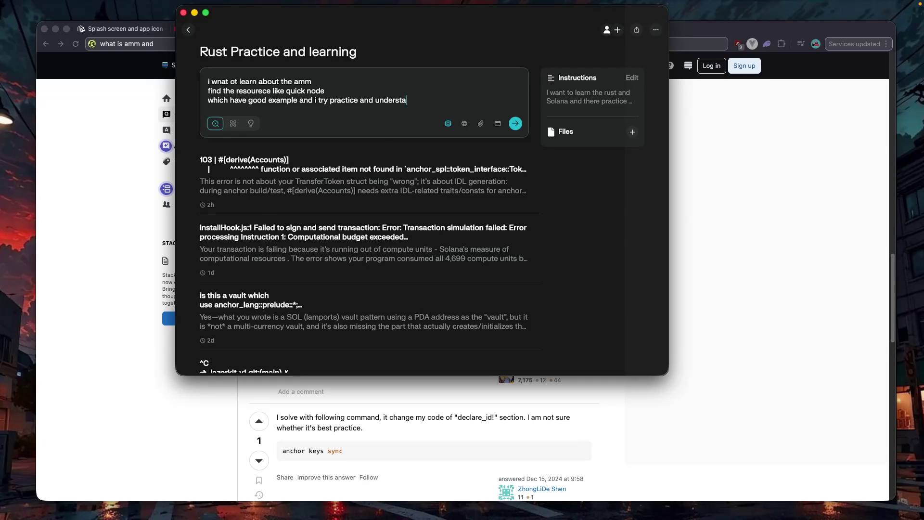
text(and)
key(shift+Return)
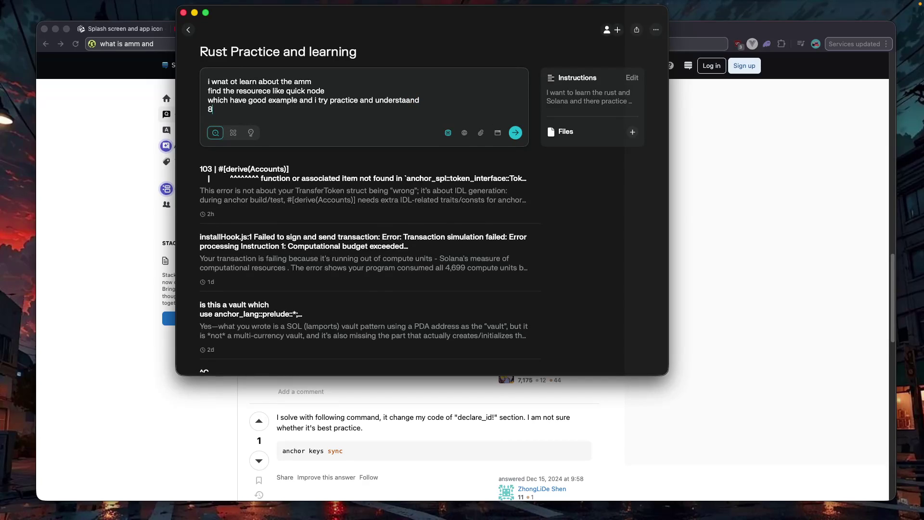
key(BackSpace)
key(Return)
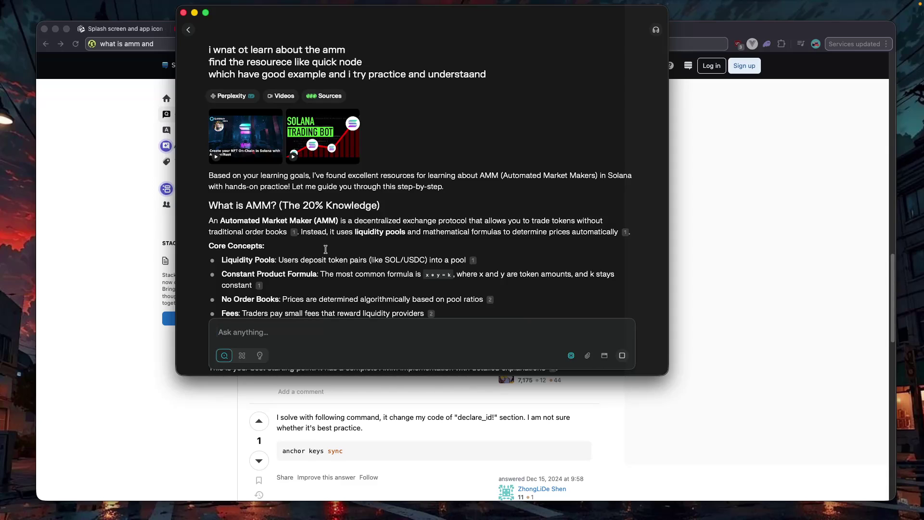
- Scroll the answer down to the Best Learning Resources token-swap link
scroll(325, 249, down, 3)
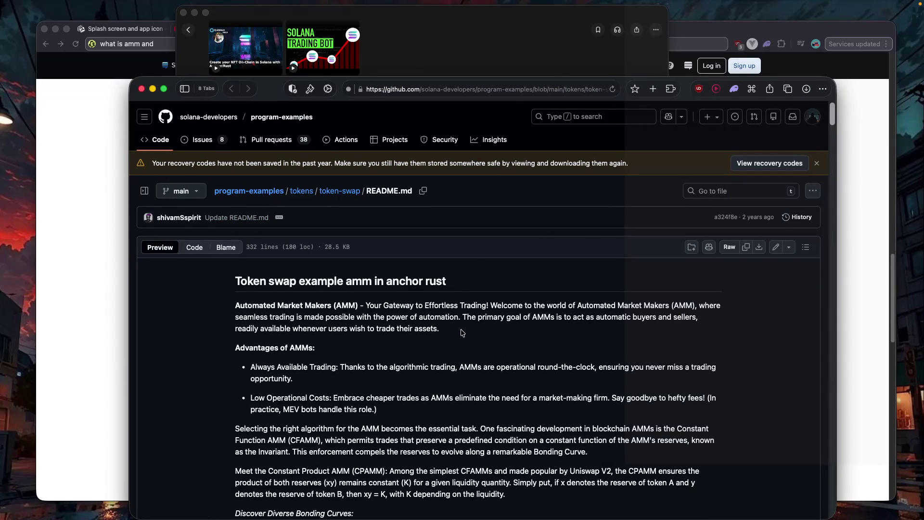
- Read the token-swap README through Design, Principals and Code Examples, then return to Stack Exchange
scroll(459, 333, down, 10)
scroll(462, 332, down, 7)
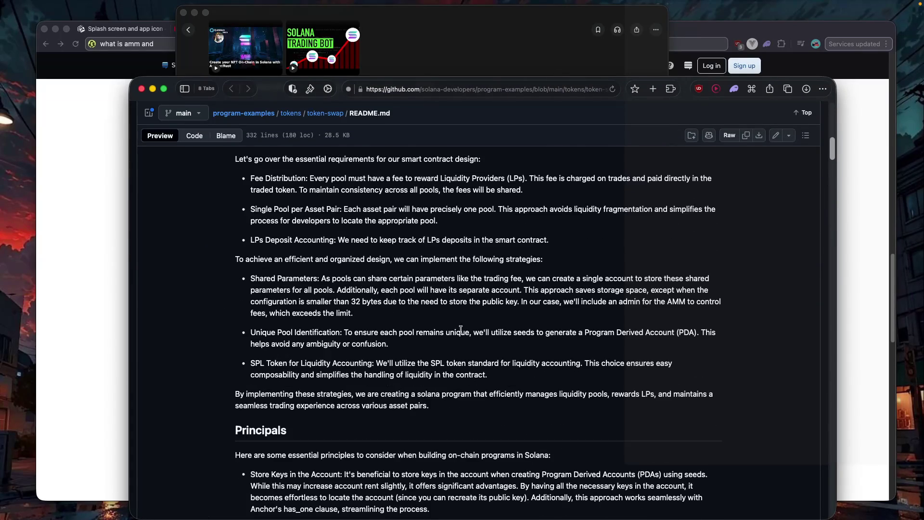
scroll(461, 332, up, 7)
scroll(462, 332, down, 6)
scroll(461, 332, down, 5)
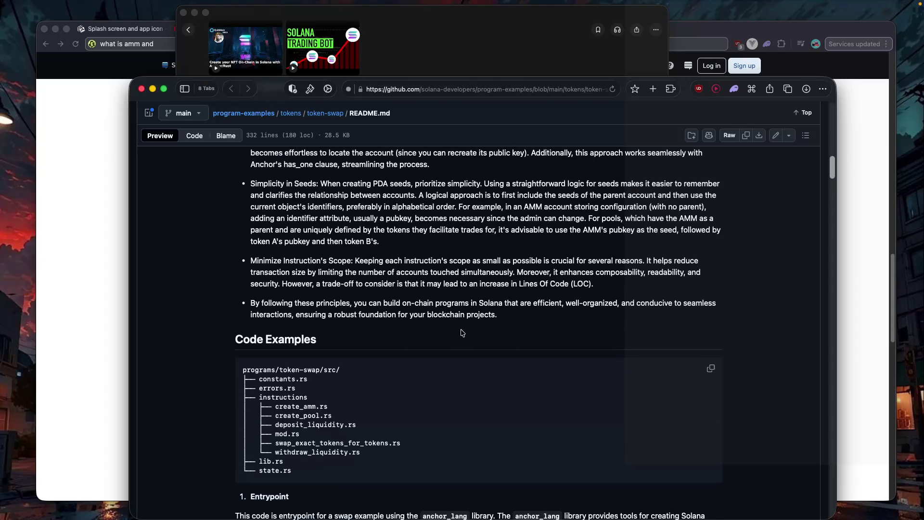
scroll(461, 332, up, 15)
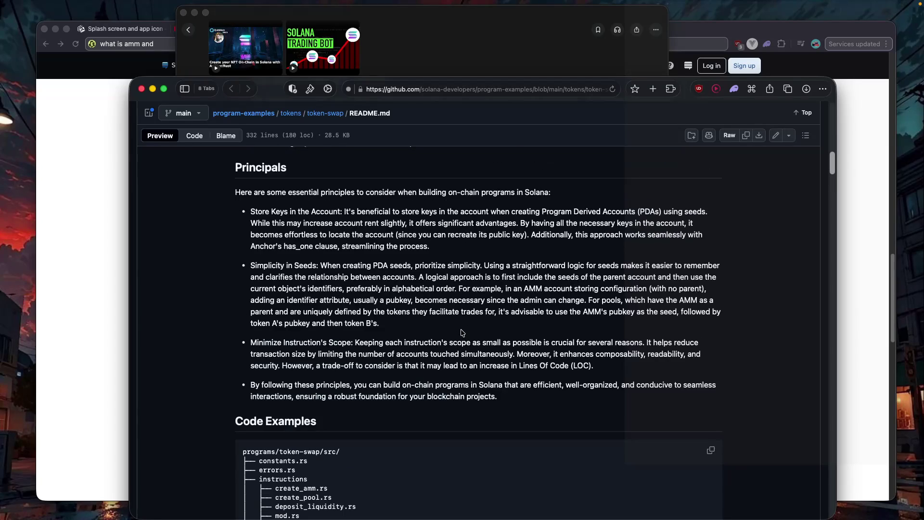
click(80, 230)
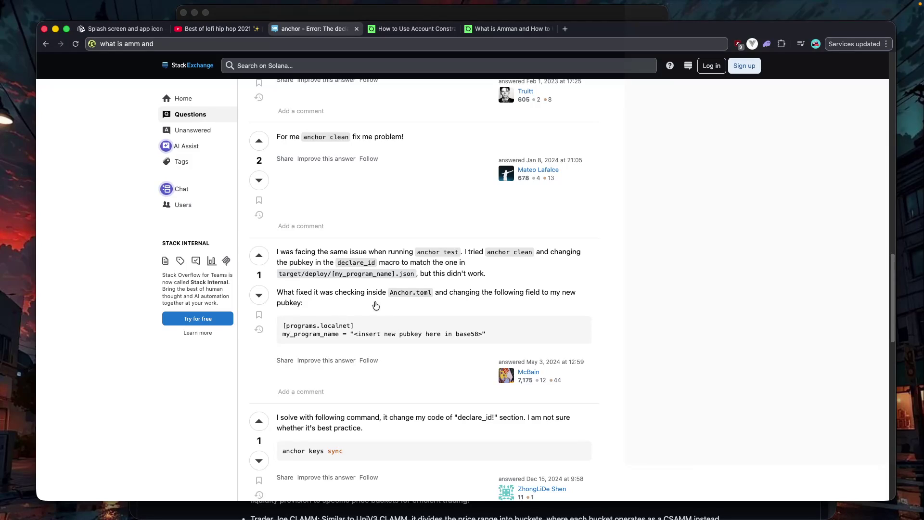
- Back in Perplexity, scroll the answer down to the QuickNode Solana Guides and RapidInnovation resources
key(super+Tab)
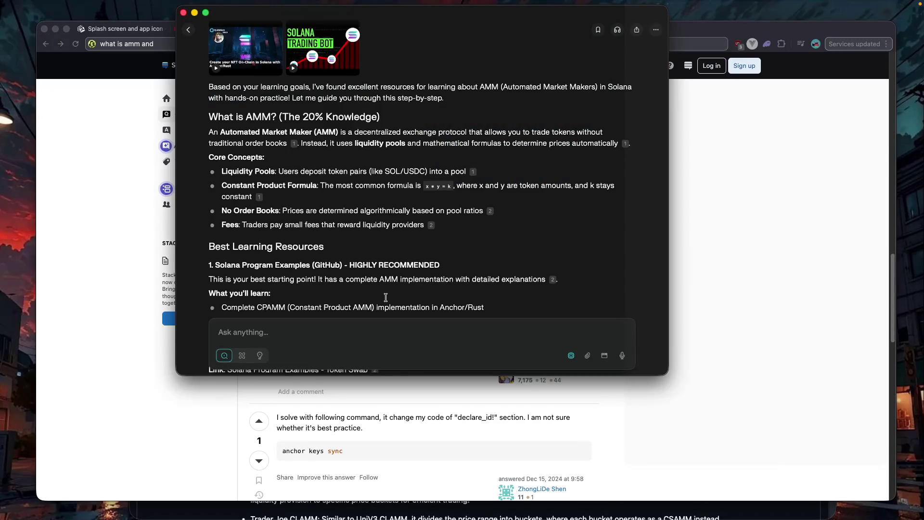
scroll(388, 299, down, 1)
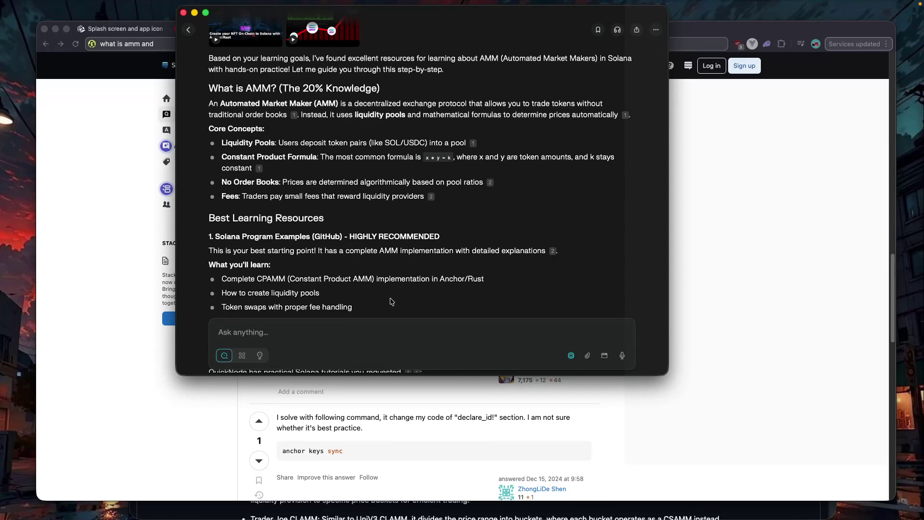
scroll(391, 301, down, 1)
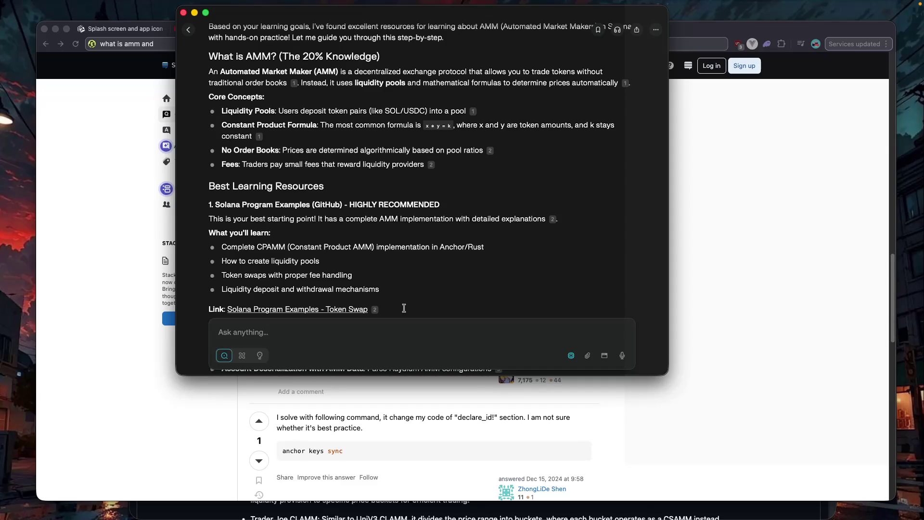
scroll(414, 299, down, 1)
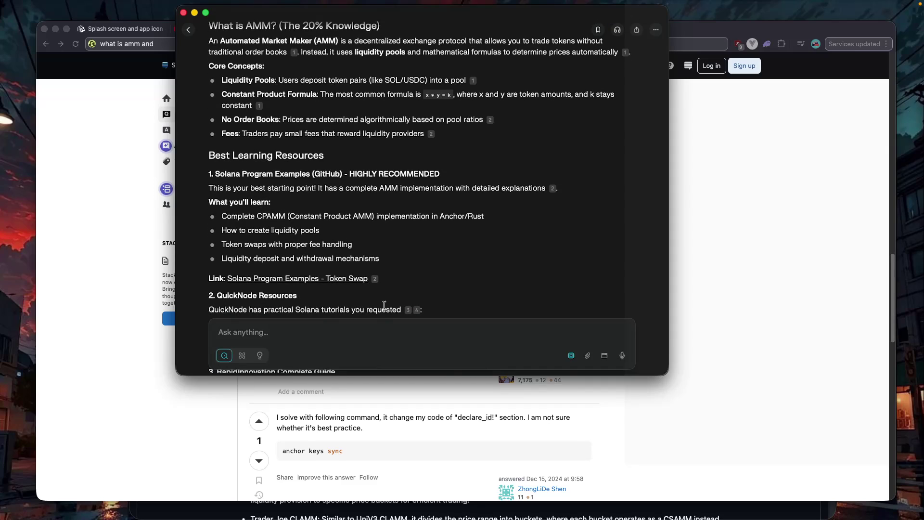
scroll(386, 310, down, 1)
scroll(387, 307, down, 1)
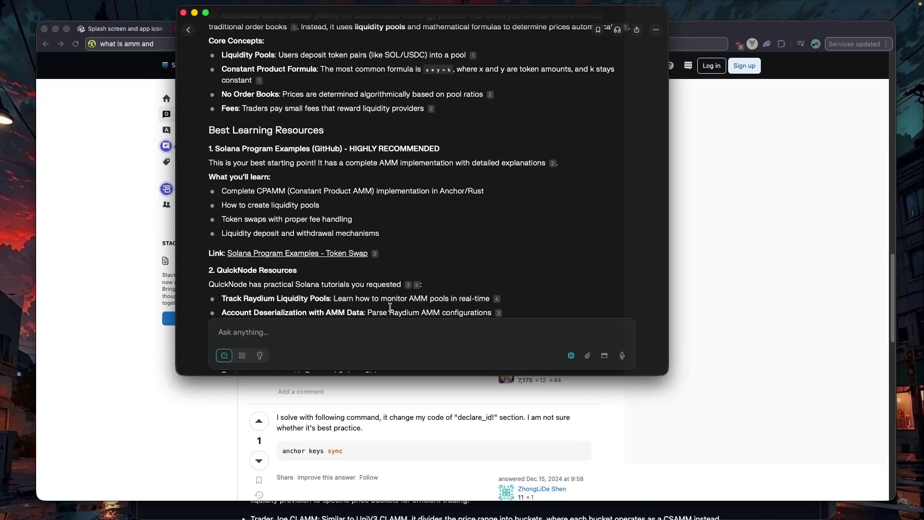
scroll(390, 308, down, 1)
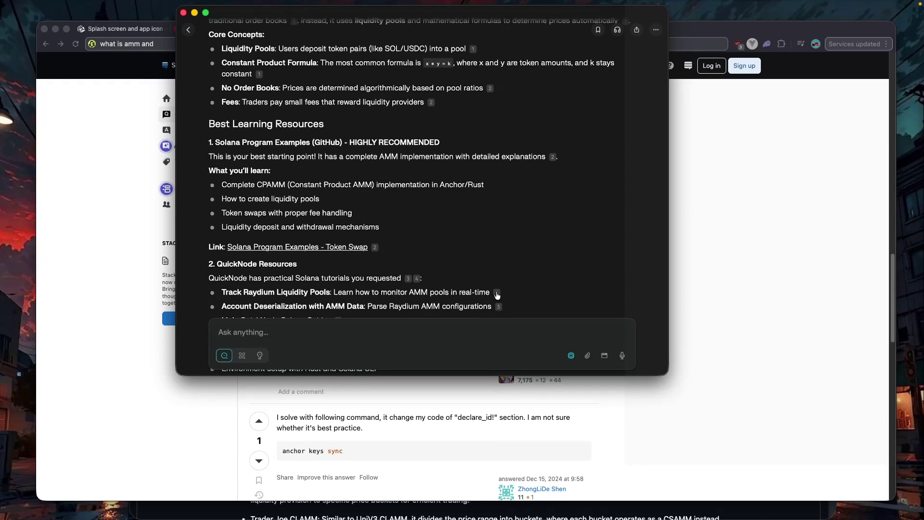
scroll(497, 295, down, 5)
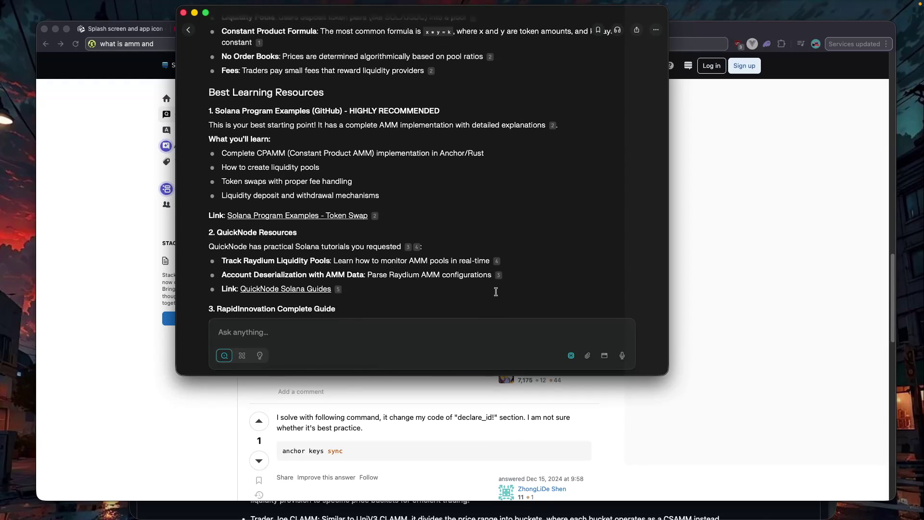
scroll(495, 292, down, 3)
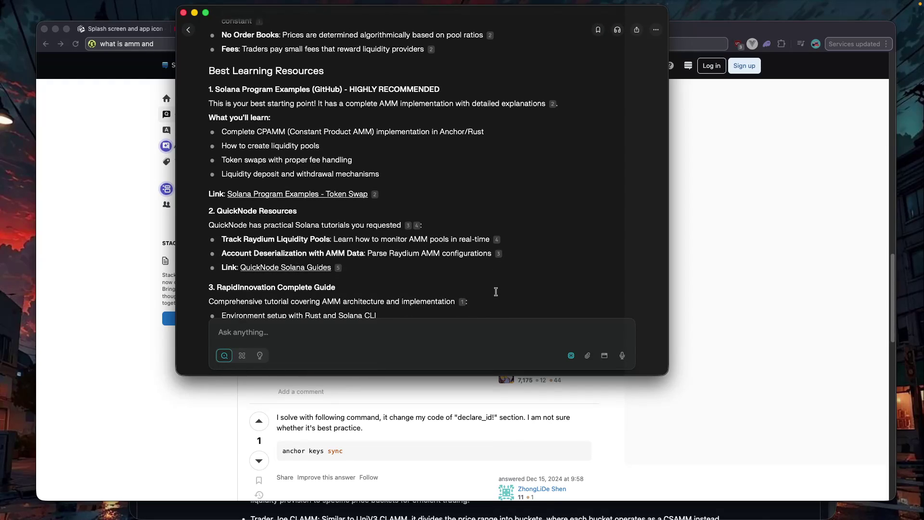
scroll(491, 289, down, 1)
click(758, 172)
- Load learn.blueshift.gg/en in a new tab and choose 'Don't show again' on the wallet prompt
click(564, 30)
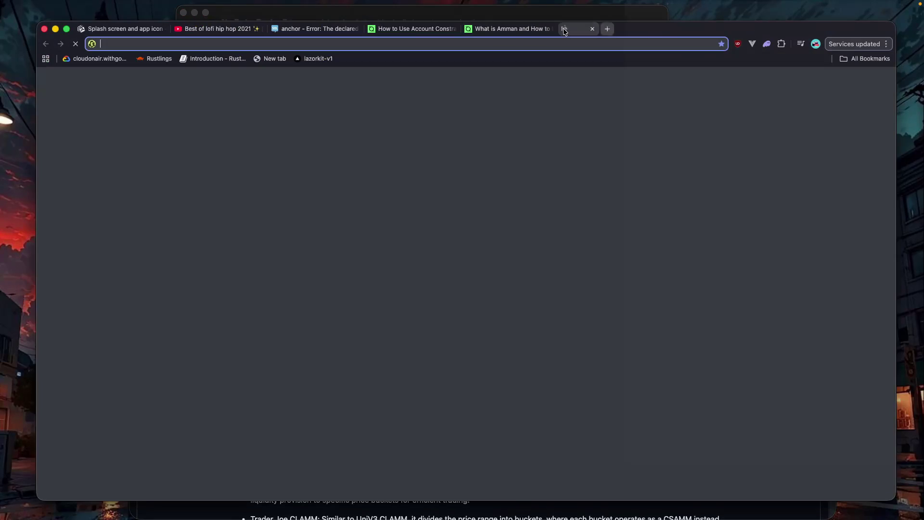
text(blue)
key(Down)
key(Down)
key(Down)
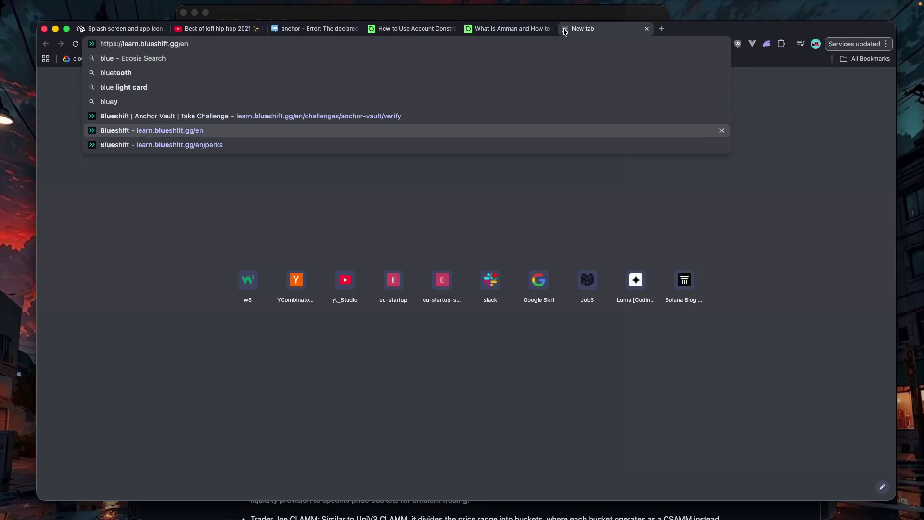
key(Right)
key(Return)
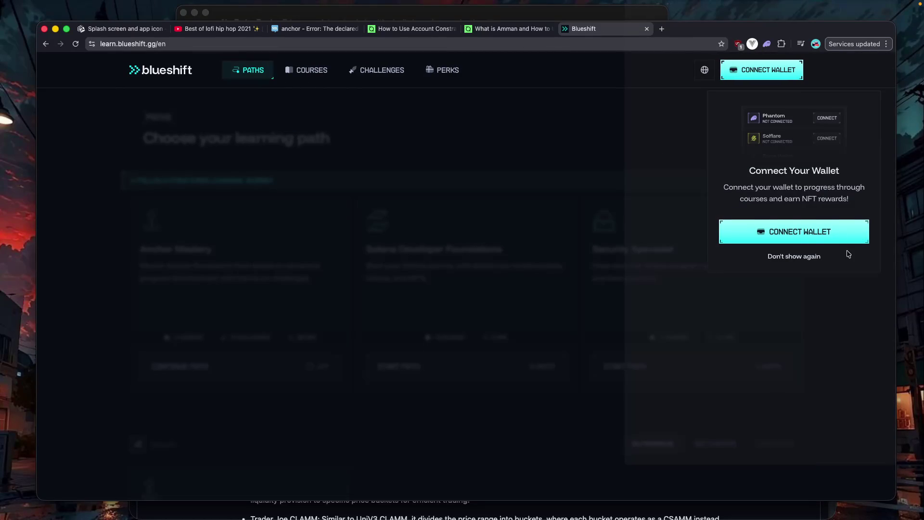
click(805, 256)
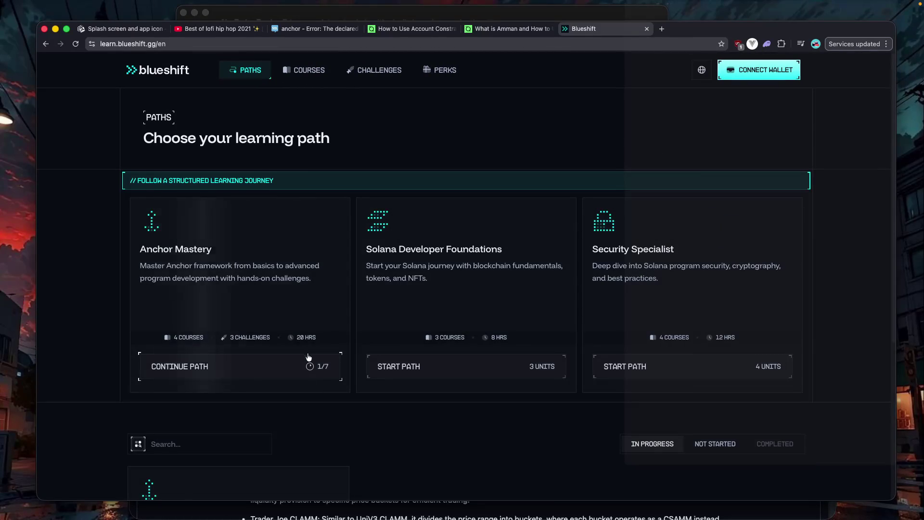
- Skim the Blueshift learning paths page and switch to the Courses list
scroll(332, 357, down, 5)
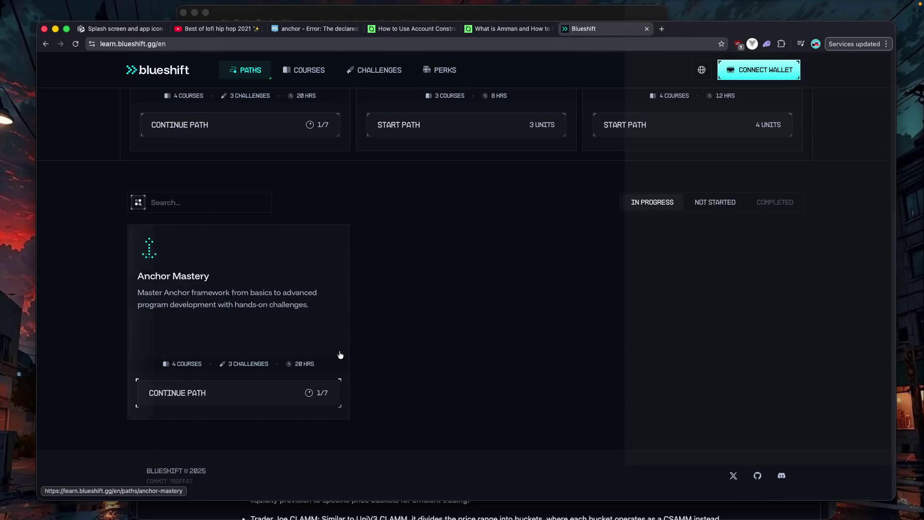
scroll(340, 355, up, 5)
scroll(338, 354, down, 4)
scroll(306, 330, up, 5)
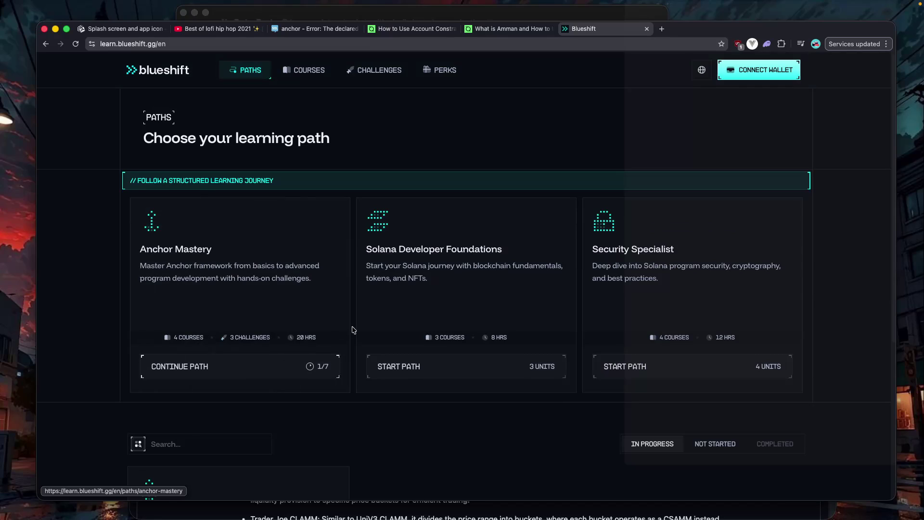
click(323, 70)
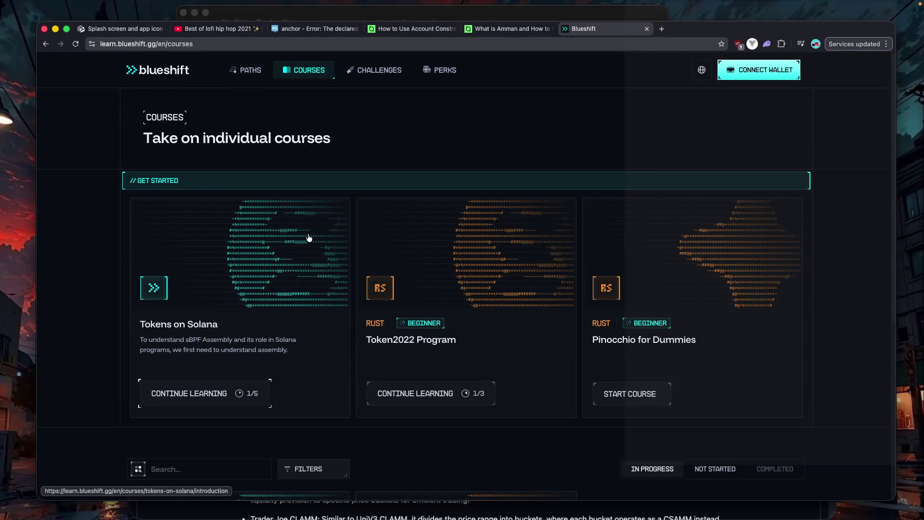
- Search the courses for 'AMM', find none, and peek at the Tokens on Solana course
scroll(309, 237, down, 3)
scroll(309, 238, down, 3)
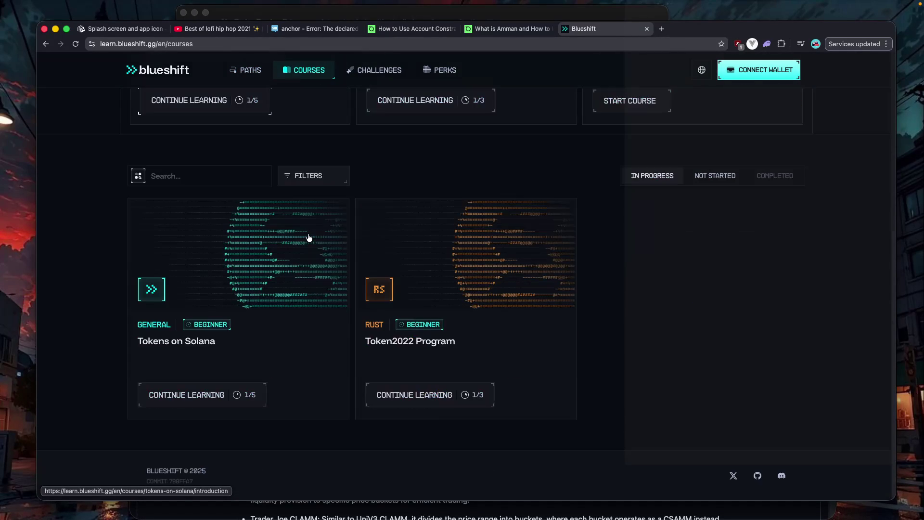
scroll(310, 237, up, 5)
scroll(305, 236, up, 1)
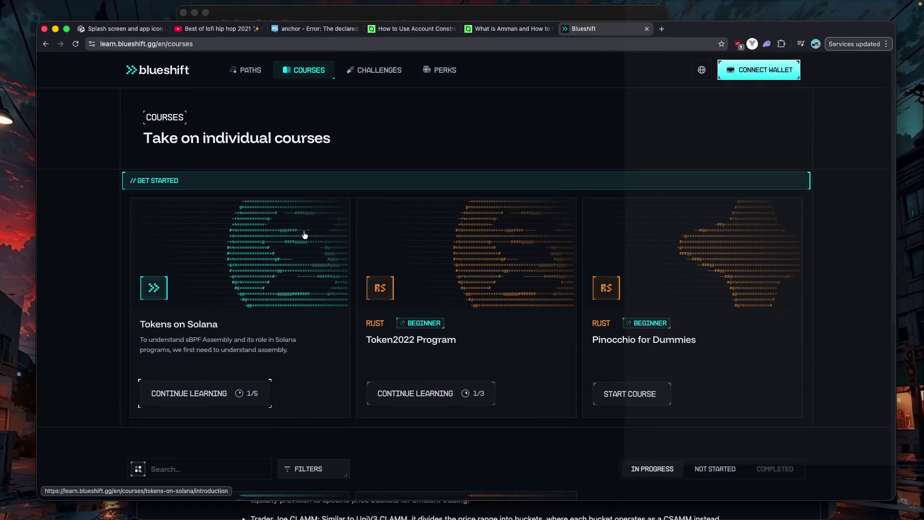
scroll(305, 235, down, 3)
click(186, 285)
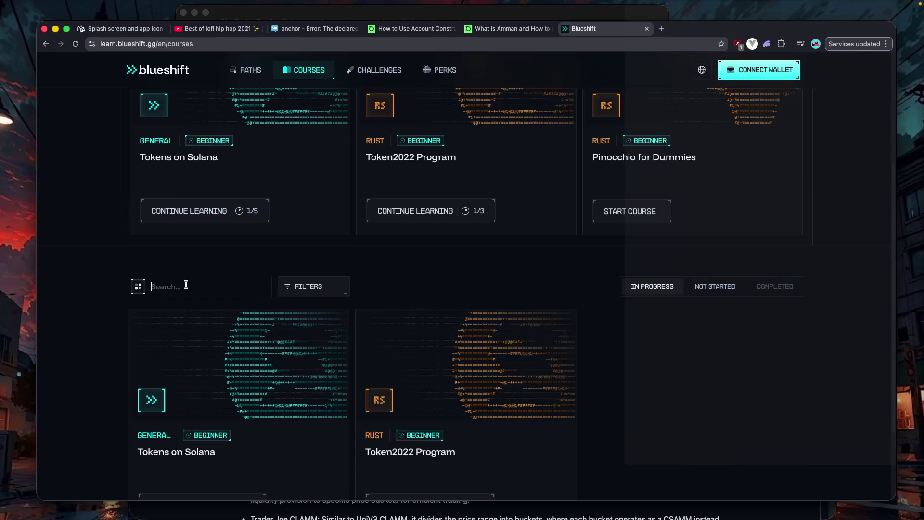
text(AMM)
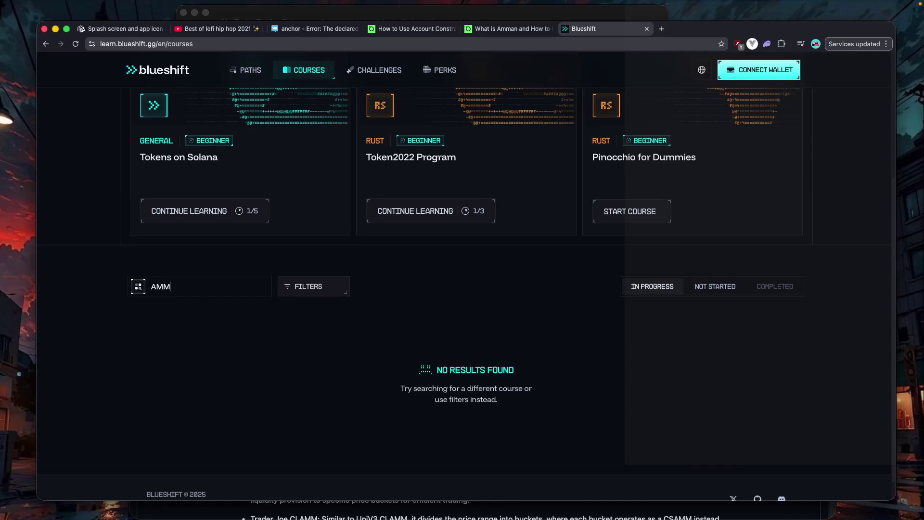
key(BackSpace)
key(BackSpace)
key(BackSpace)
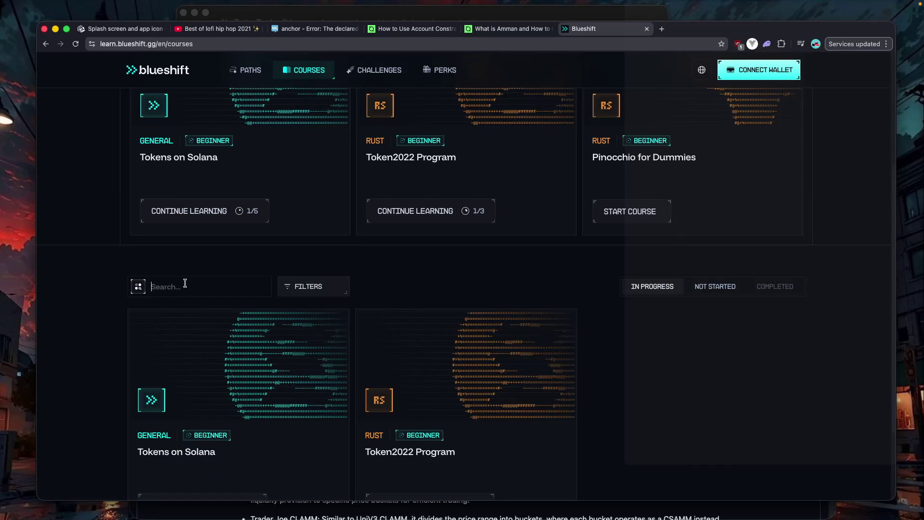
click(244, 430)
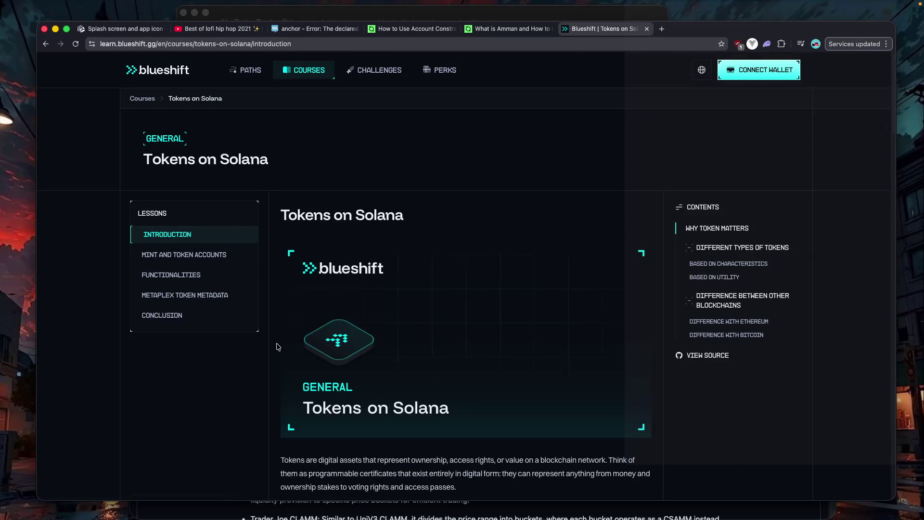
key(super+bracketleft)
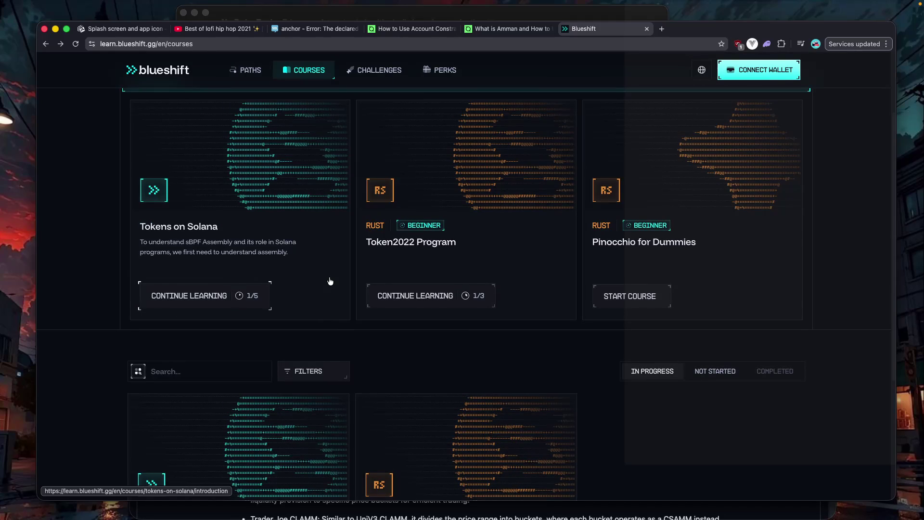
- Return to Blueshift's learning Paths page and bring the Perplexity answer forward
scroll(330, 282, down, 4)
scroll(330, 281, up, 6)
click(245, 70)
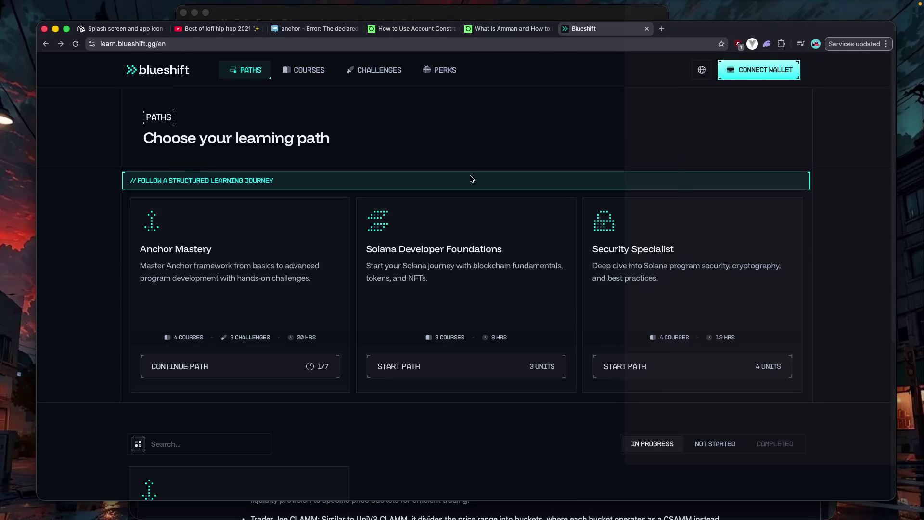
key(super+Tab)
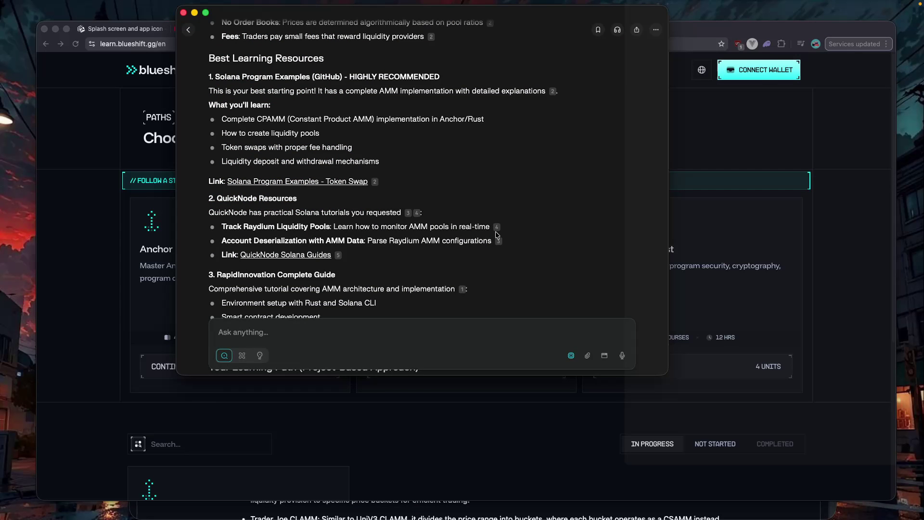
- Open citation 4's QuickNode guide 'How to Track Raydium Liquidity Pools on Solana' and expand the Anchor sidebar category
click(498, 228)
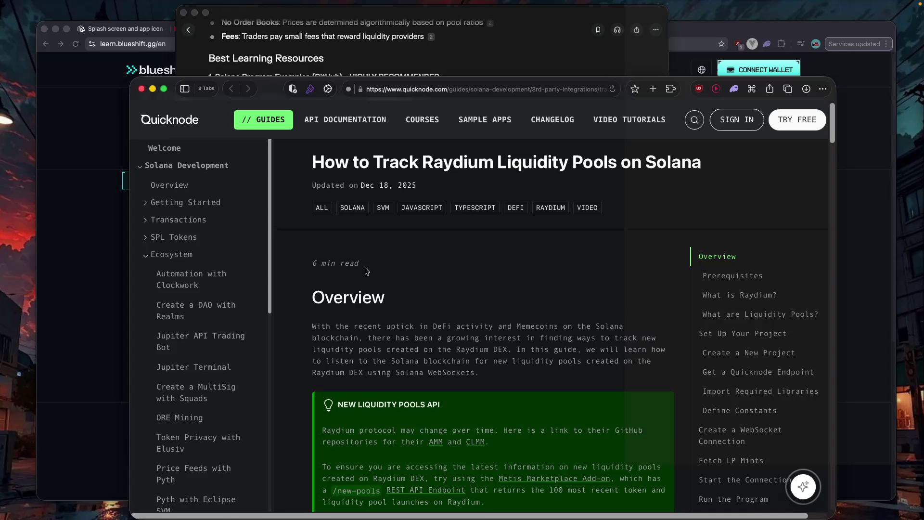
scroll(224, 275, down, 5)
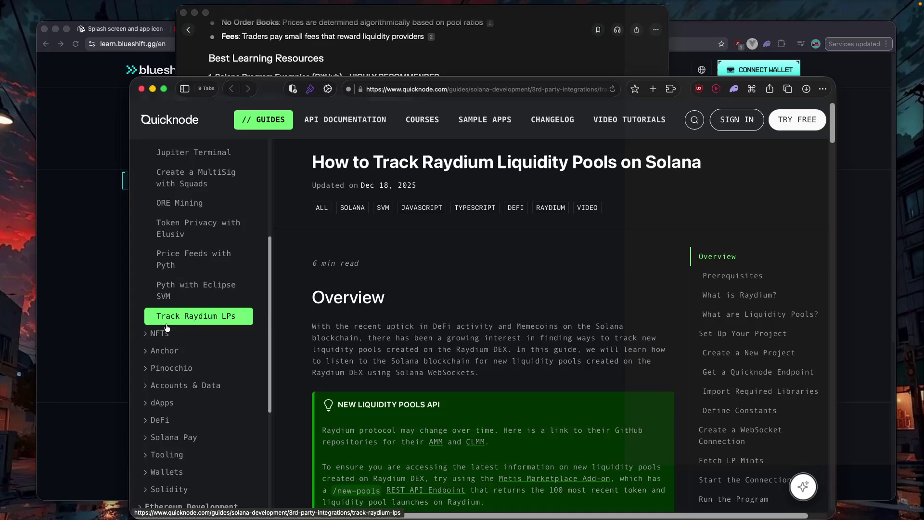
click(147, 352)
scroll(148, 354, down, 3)
scroll(148, 354, down, 2)
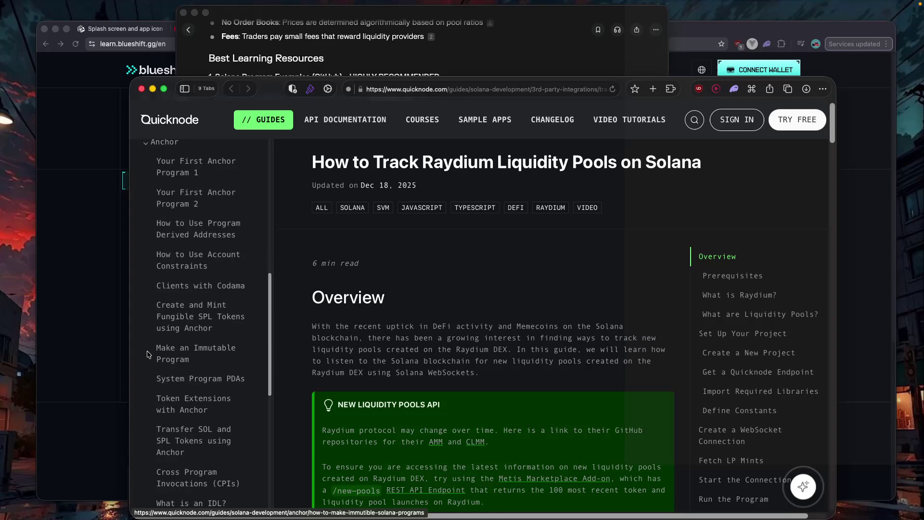
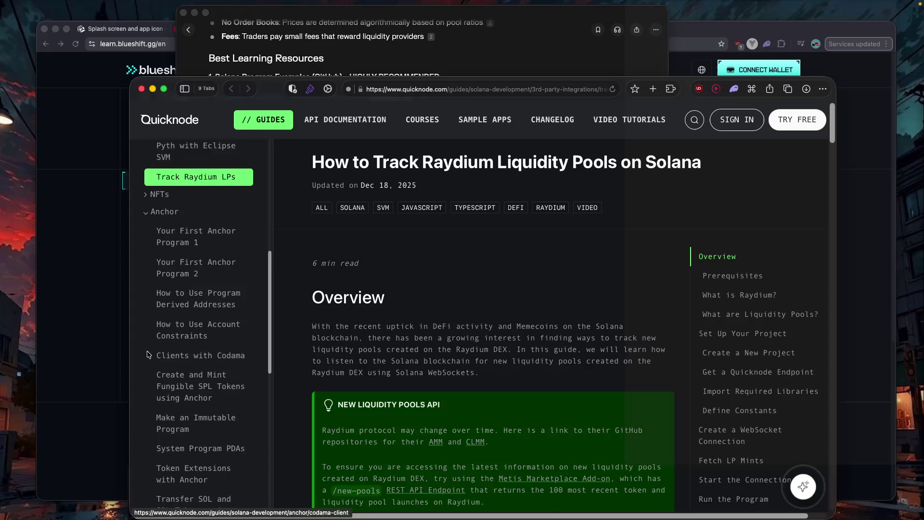
- Collapse the Anchor guides group and scroll the Raydium pool-tracking guide down to its Prerequisites
scroll(148, 354, down, 3)
scroll(148, 313, up, 6)
click(147, 284)
scroll(425, 327, down, 2)
scroll(424, 331, down, 1)
scroll(238, 321, up, 5)
scroll(344, 354, down, 8)
scroll(391, 323, down, 20)
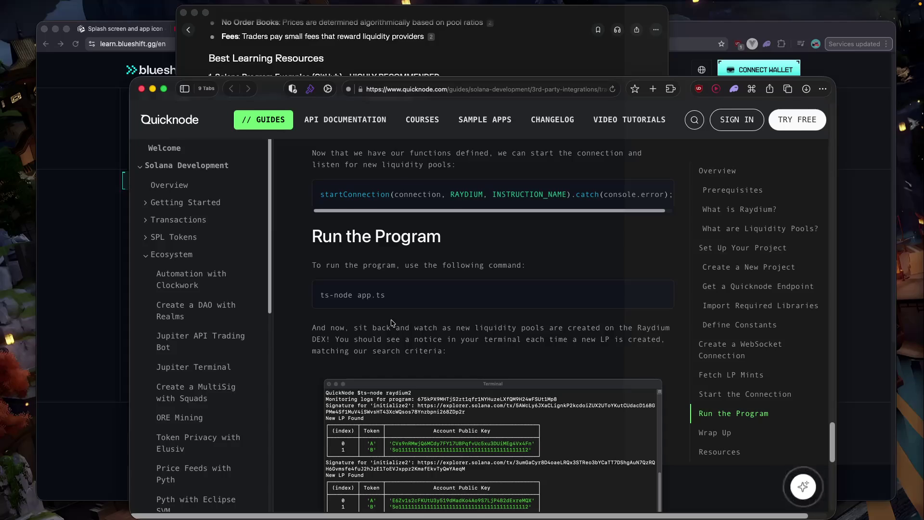
- Ask Perplexity for a linked learning path from 'what is an AMM' to building one
click(103, 275)
click(592, 14)
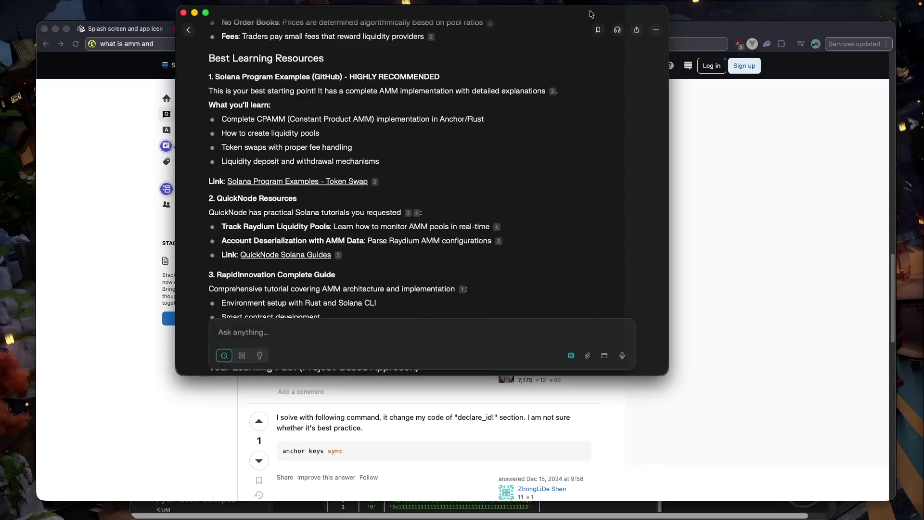
text(ok there are many ki)
key(BackSpace)
key(BackSpace)
text(link give me in a way like i undr)
key(BackSpace)
text(erstand from basic and go)
key(shift+Return)
text(like form basic what is amm to make a amm)
key(shift+Return)
text(put the link in this format)
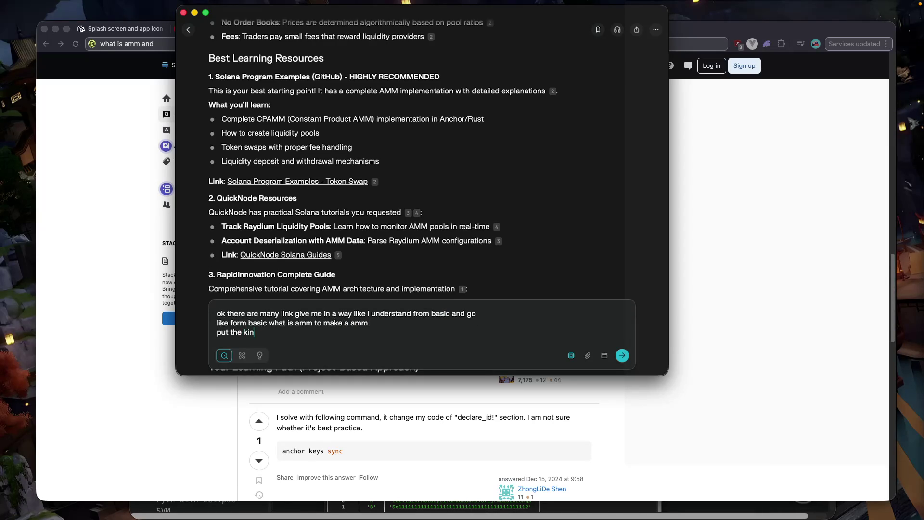
text( so the learning not very o)
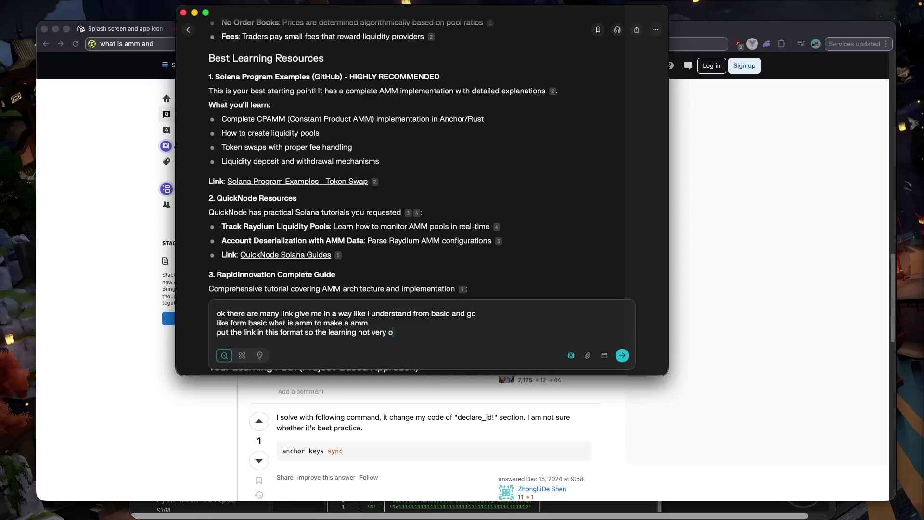
text(feel weight)
key(Return)
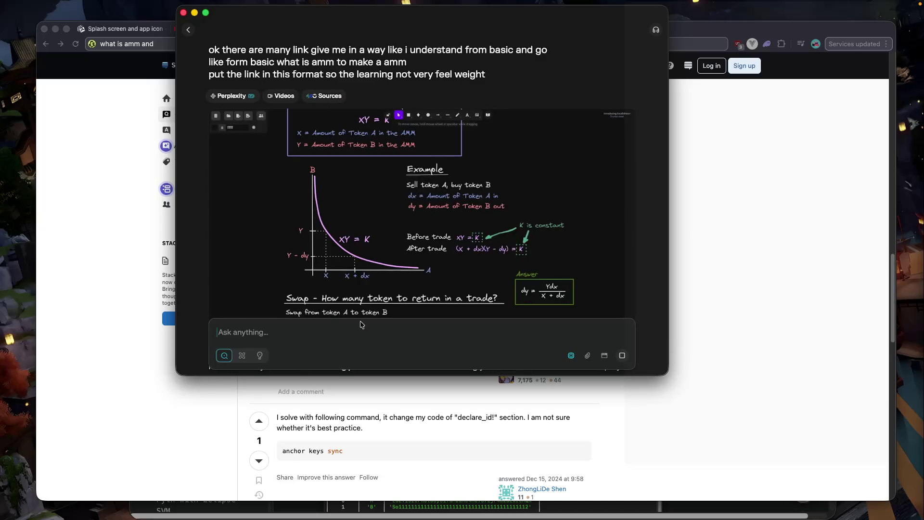
- Ask Perplexity whether a Solana developer really has to learn math to understand AMMs
scroll(362, 325, down, 5)
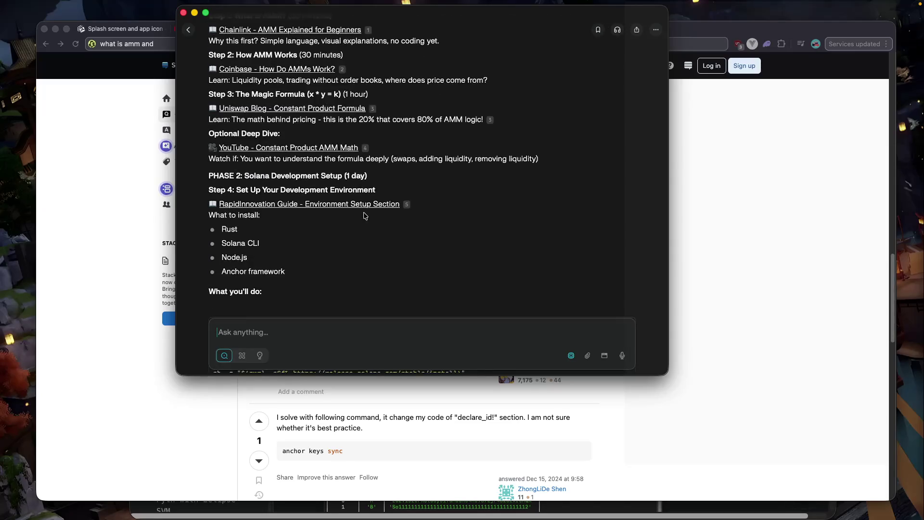
scroll(322, 281, up, 5)
text(do i rea)
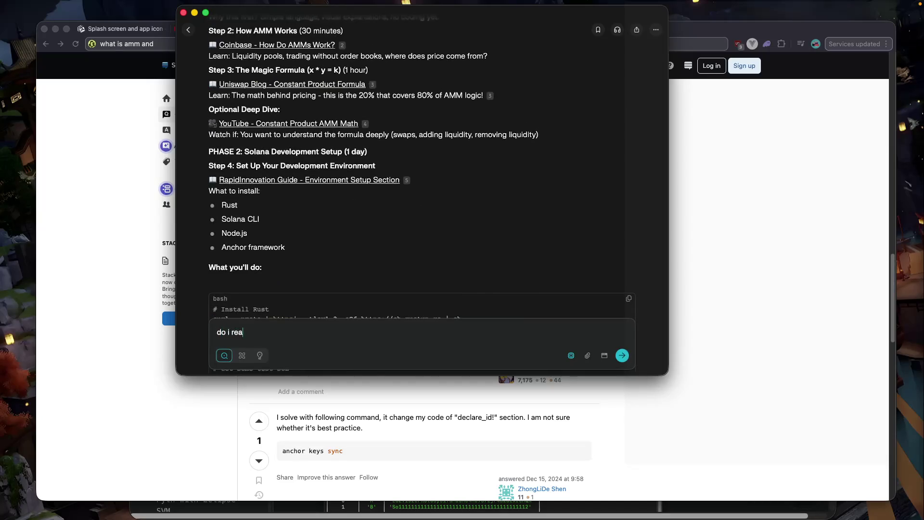
text(lly have to go in math to really understnad l)
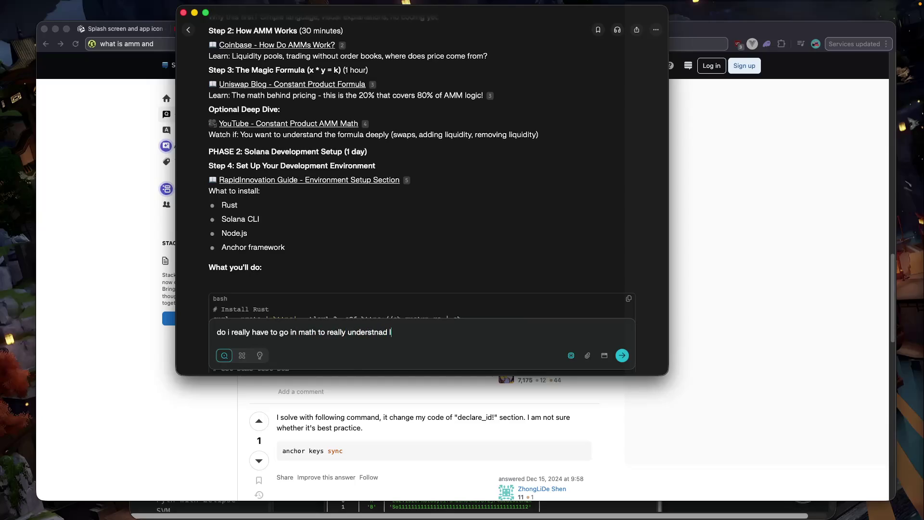
text(ike as a solana dev one should )
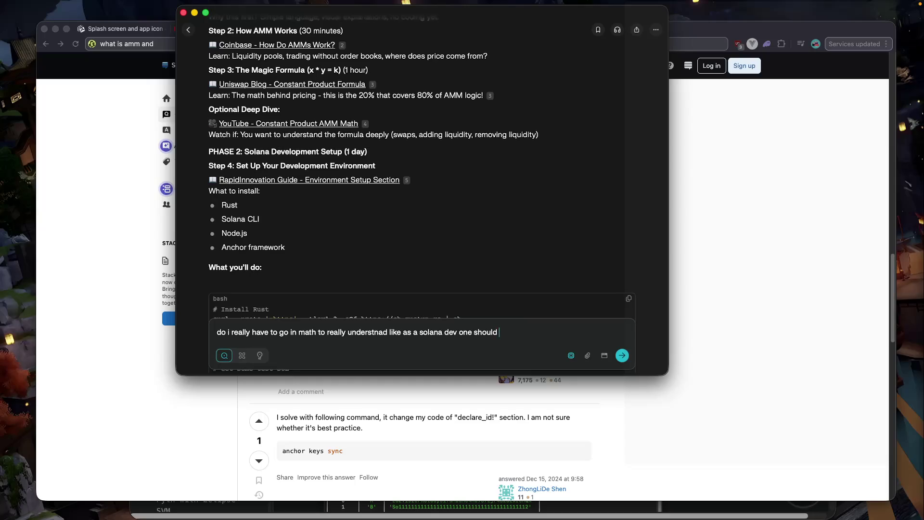
text(know this)
key(Return)
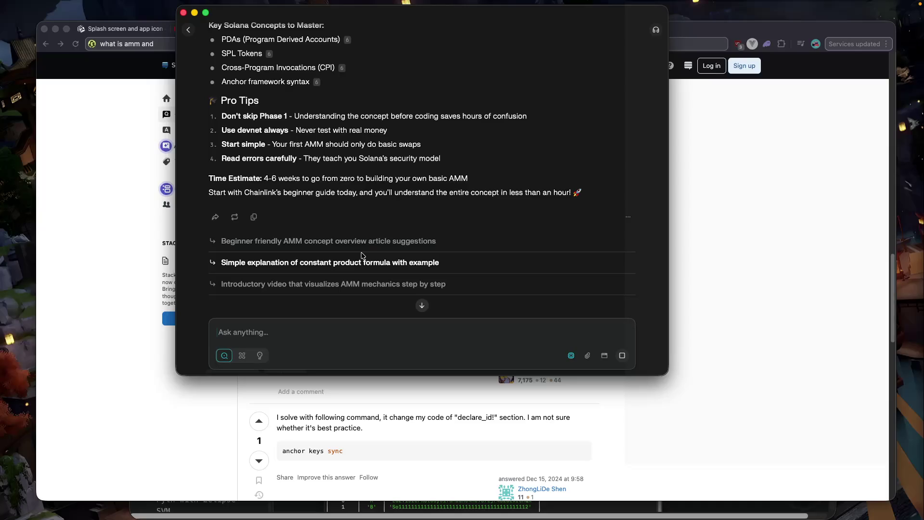
- Read the math answer, then play the 'Constant Product AMM Math | DeFi' video
scroll(362, 254, down, 15)
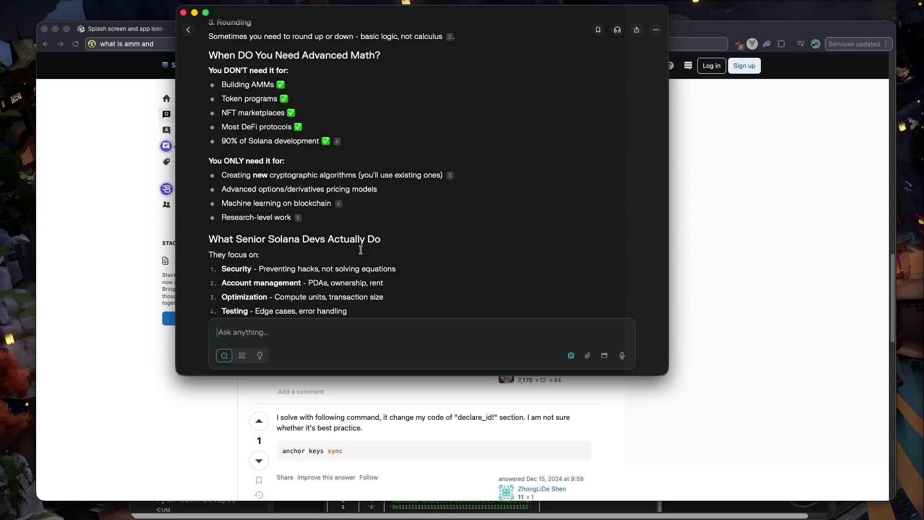
scroll(361, 253, down, 5)
scroll(362, 261, down, 2)
scroll(363, 263, down, 15)
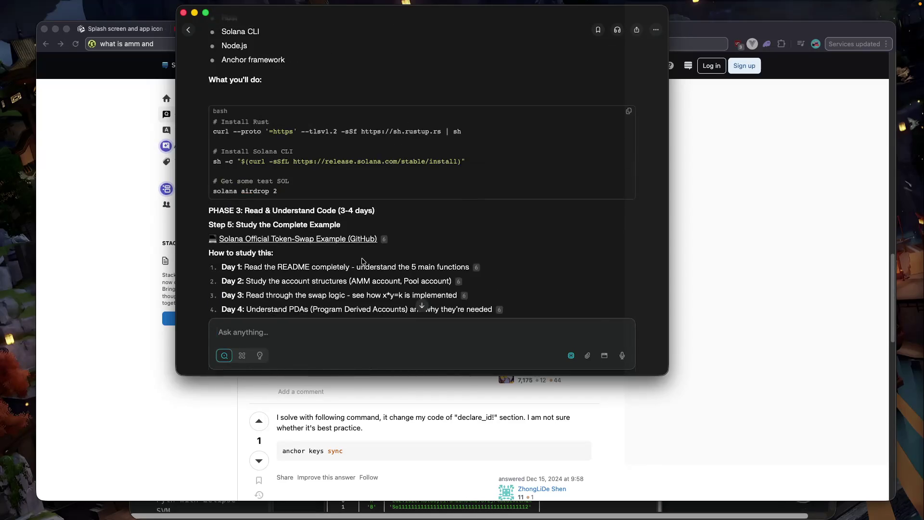
click(390, 183)
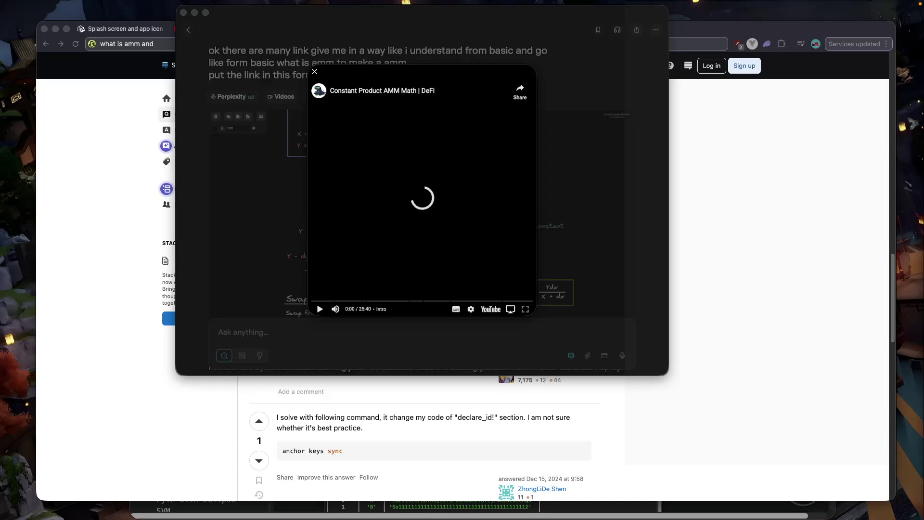
- Close the YouTube video viewer and the Chainlink article preview
click(315, 72)
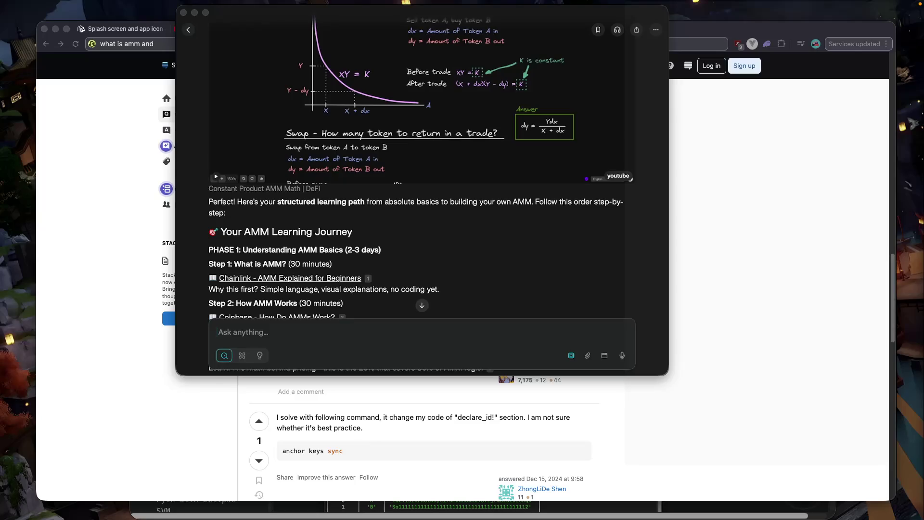
key(Escape)
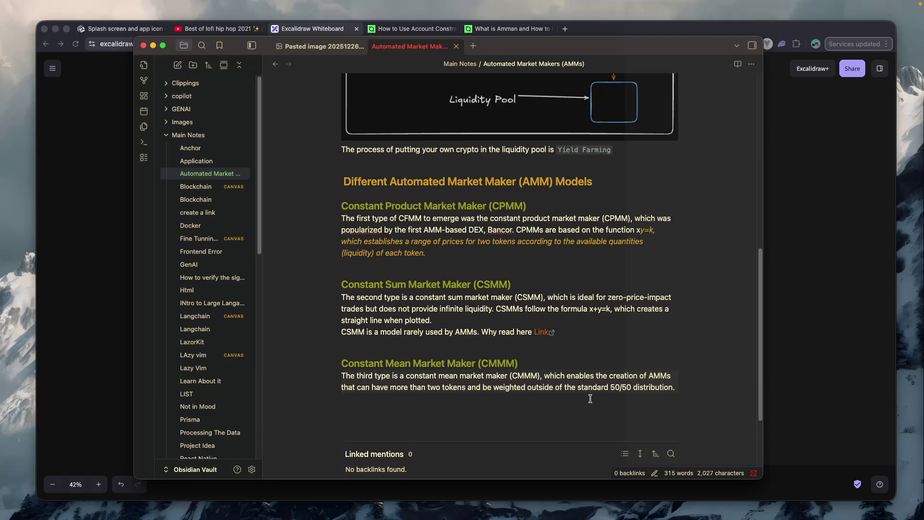
- Paste the 'Problems of First-Generation AMM Models' heading into the AMM note
key(Return)
key(super+Tab)
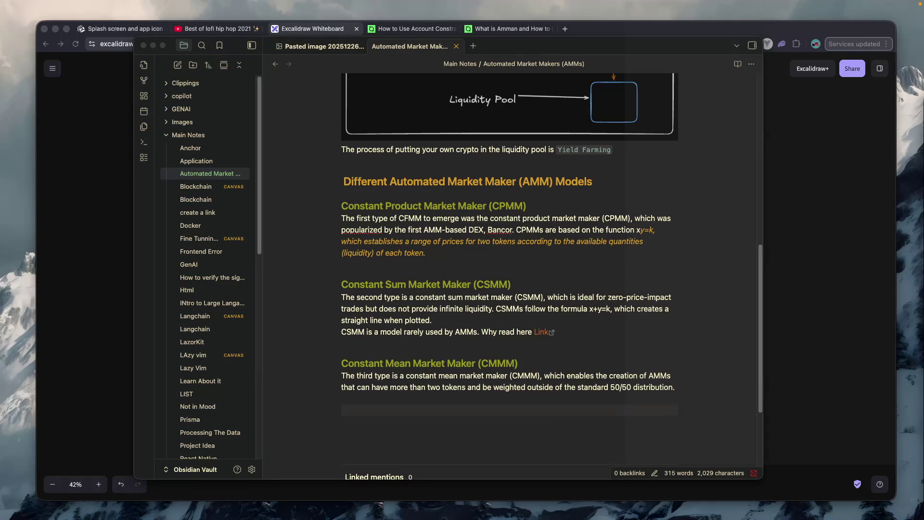
click(423, 413)
text(## Problems of First-Generation AMM Models)
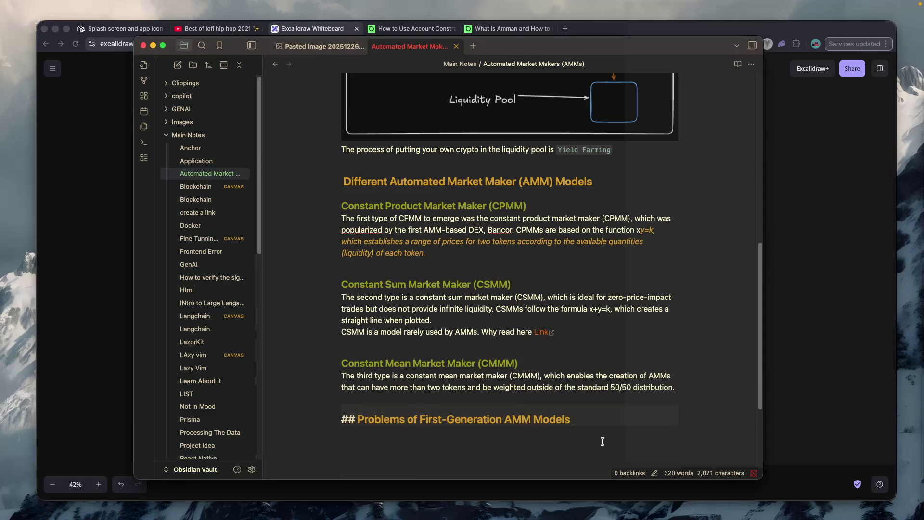
key(Return)
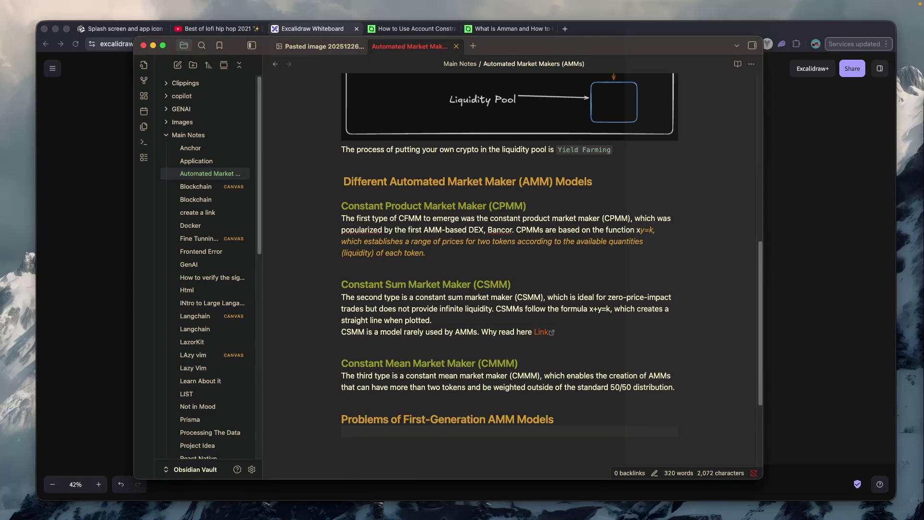
- Add a '### Impermanent Loss' subheading and paste the impermanent loss definition below it
key(super+Tab)
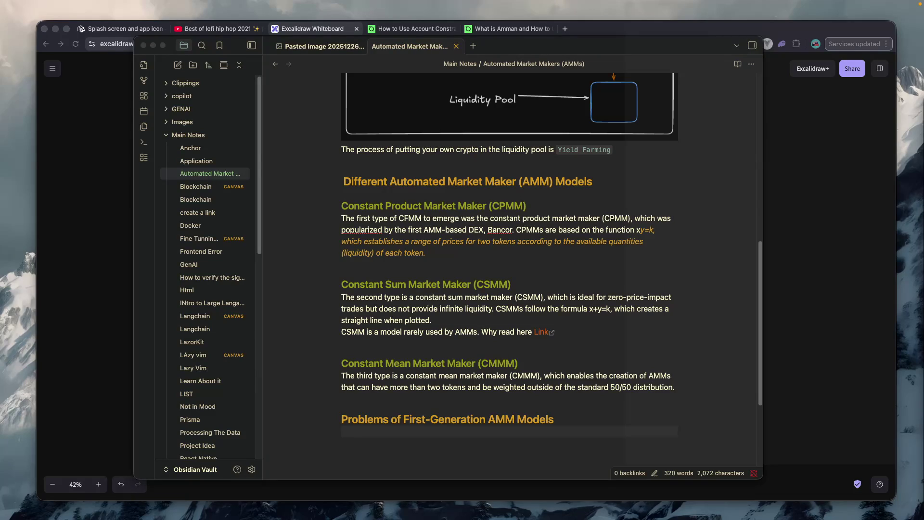
click(341, 434)
key(Return)
text(### Impermanent Loss)
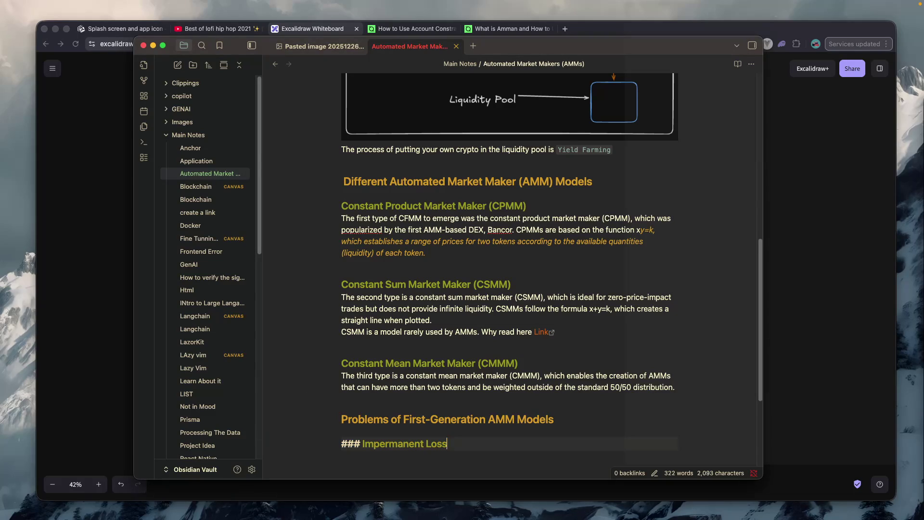
key(Return)
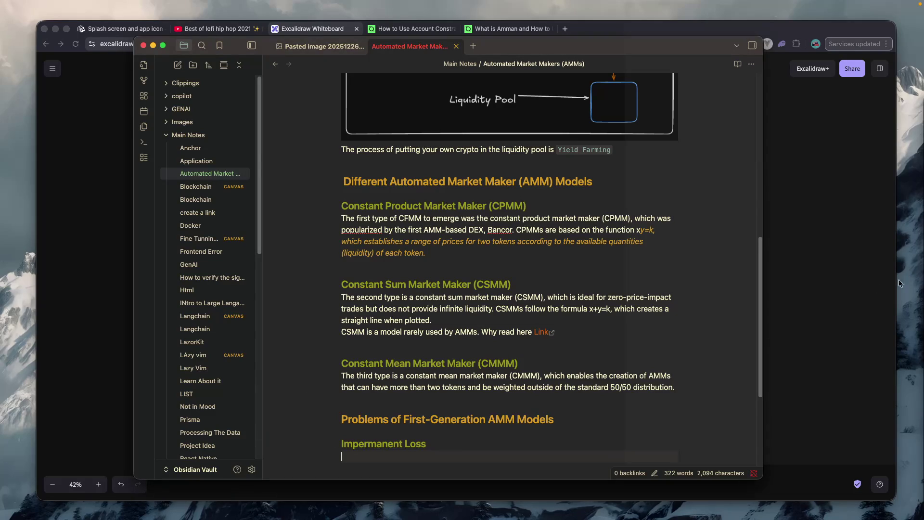
scroll(642, 316, down, 5)
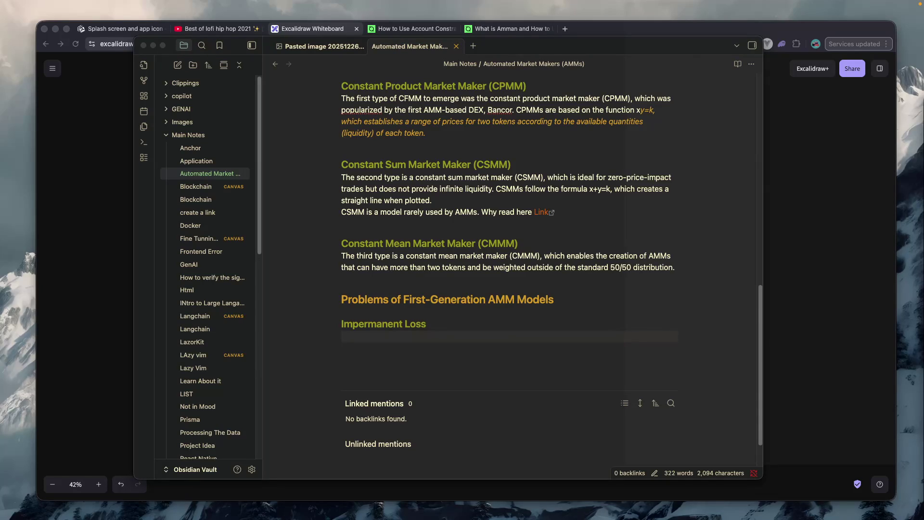
click(418, 346)
text(Impermanent loss is the difference in value over time between depositing tokens in an AMM versus simply holding those tokens in a wallet.)
- Start a new line reading 'The AMM do not automatically adjust their price', checking it in reading view
key(Return)
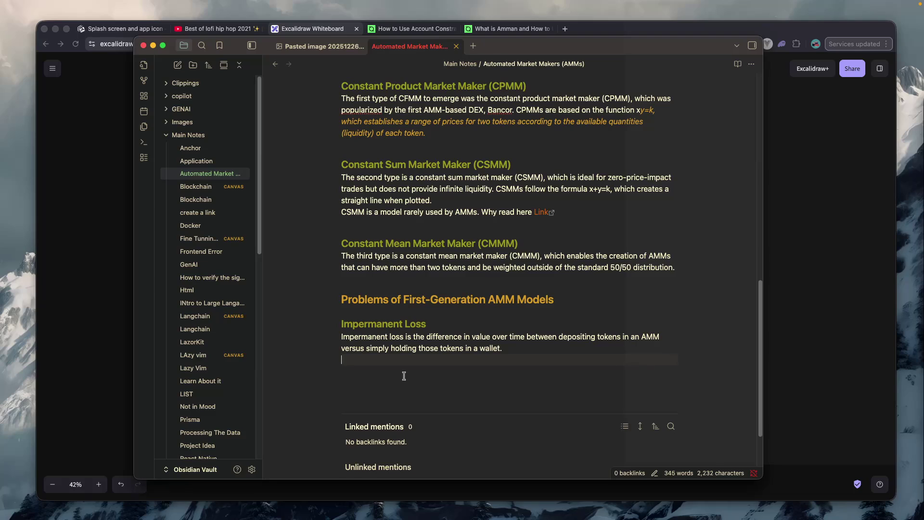
text(The )
text(A)
text(MM do n)
text(ot automac)
key(BackSpace)
text(ticall)
text(y )
text(a)
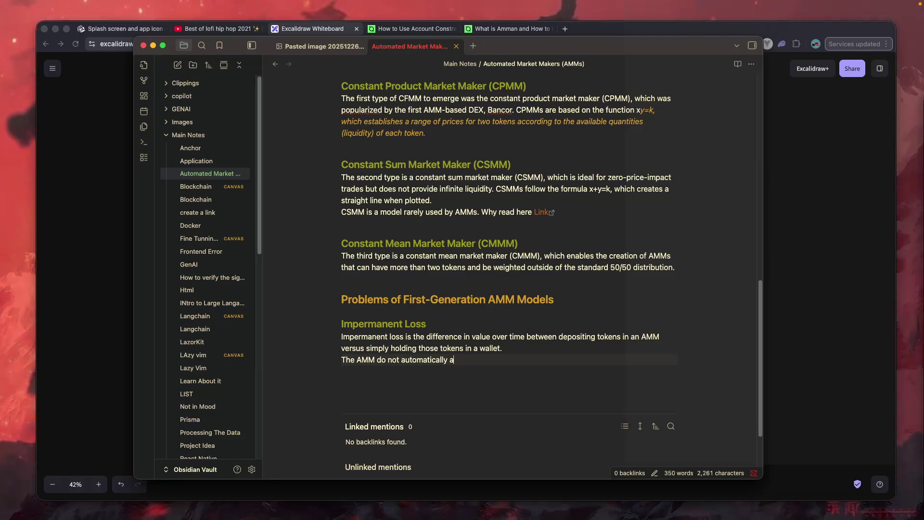
text(djud)
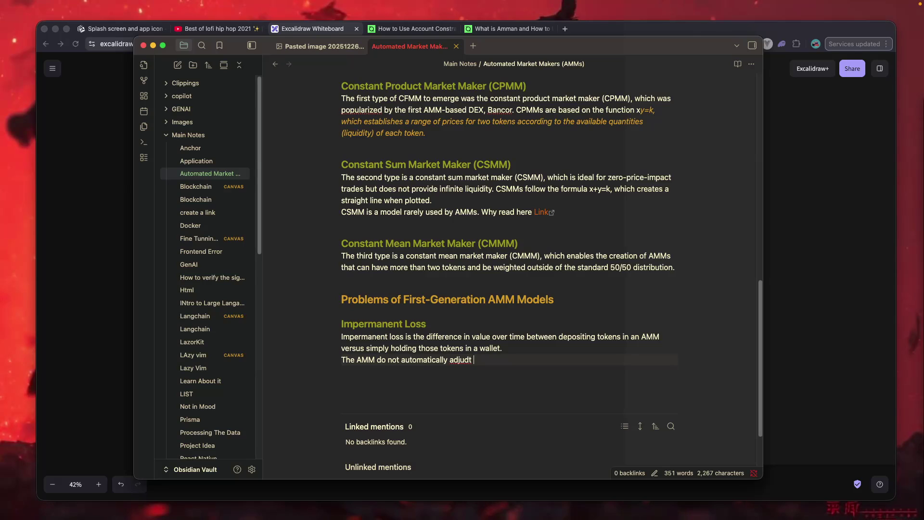
key(BackSpace)
text(st ther)
text(r p)
text(ricr)
key(super+e)
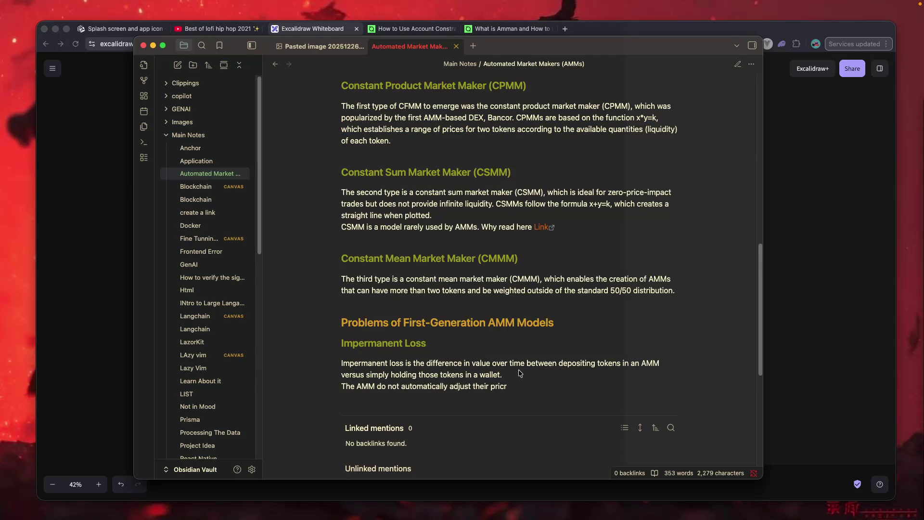
click(736, 65)
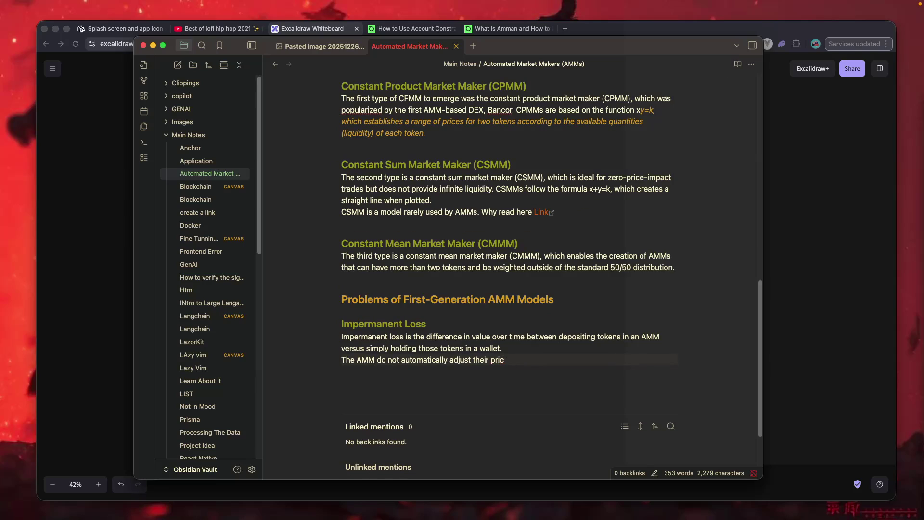
- Change 'price' to 'exchange rates' and continue the sentence with 'there require a'
text(e)
drag(511, 362, 491, 363)
text(ec)
key(BackSpace)
text(xchange rates there)
text( req)
key(BackSpace)
text(uire a a)
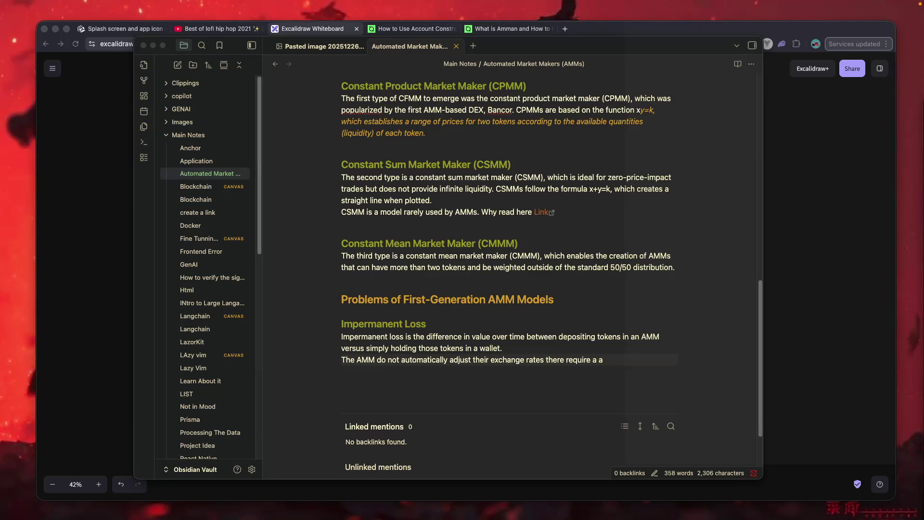
click(645, 364)
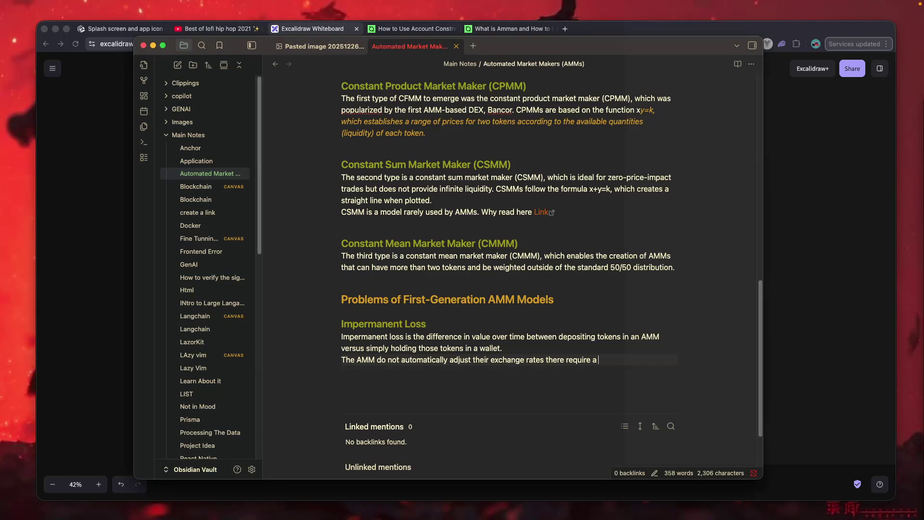
- Accept the autocompleted arbitrageur explanation and begin the sentence 'The profit of the'
key(Tab)
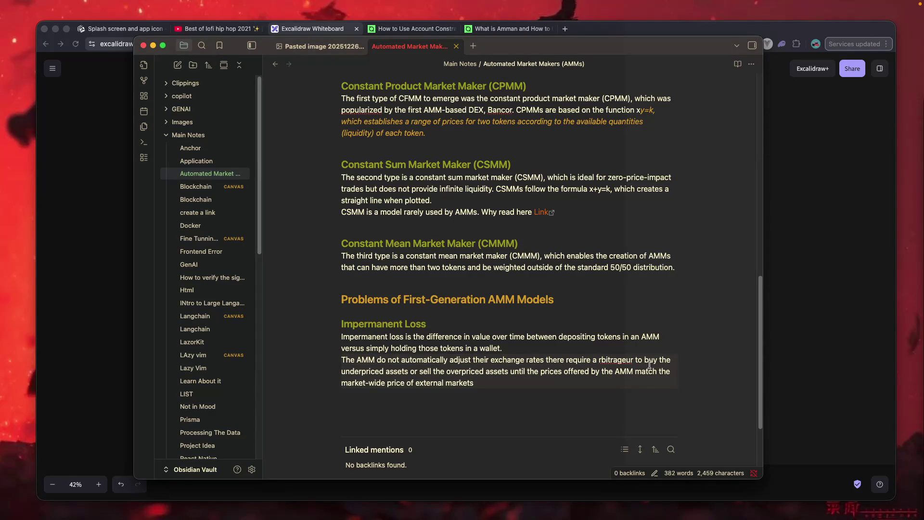
text(. a)
key(BackSpace)
text(The )
text(pro)
text(8)
key(BackSpace)
text(fit for the a)
key(BackSpace)
key(BackSpace)
key(BackSpace)
text(od)
key(BackSpace)
key(BackSpace)
text(f the)
- Fix the word 'arbitrageur' and finish with 'comes from the liquidity provider'
click(600, 360)
text(a)
key(BackSpace)
click(613, 360)
drag(592, 360, 603, 360)
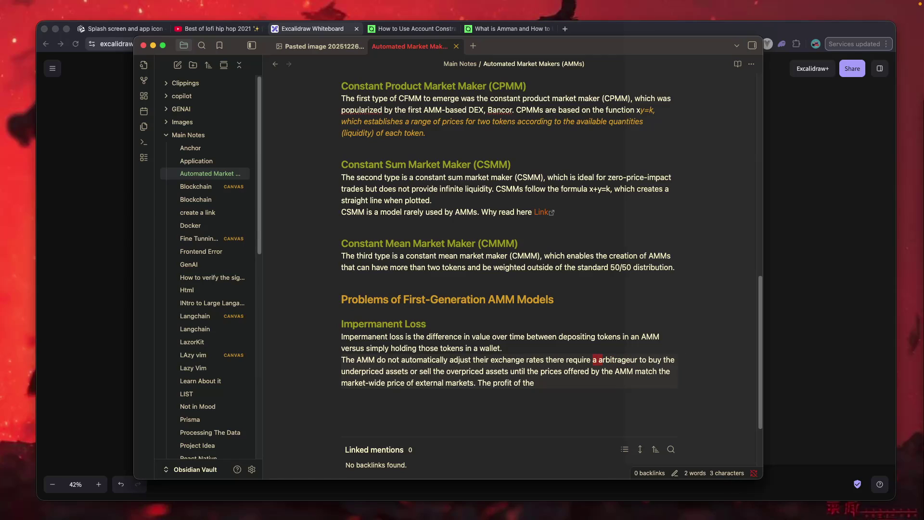
key(alt+shift+Right)
click(600, 360)
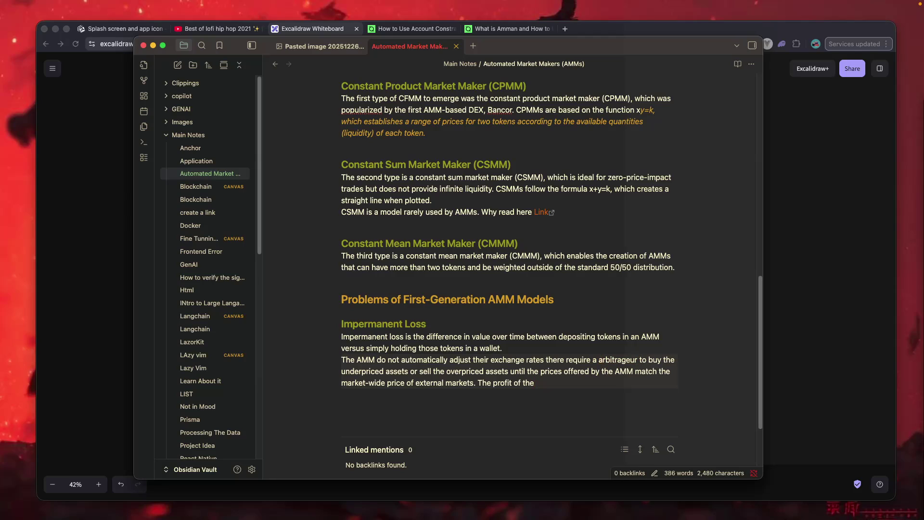
text(arbitrageur t)
key(BackSpace)
key(BackSpace)
text(v)
text(omes feom)
key(BackSpace)
text(rom the )
text(iquid)
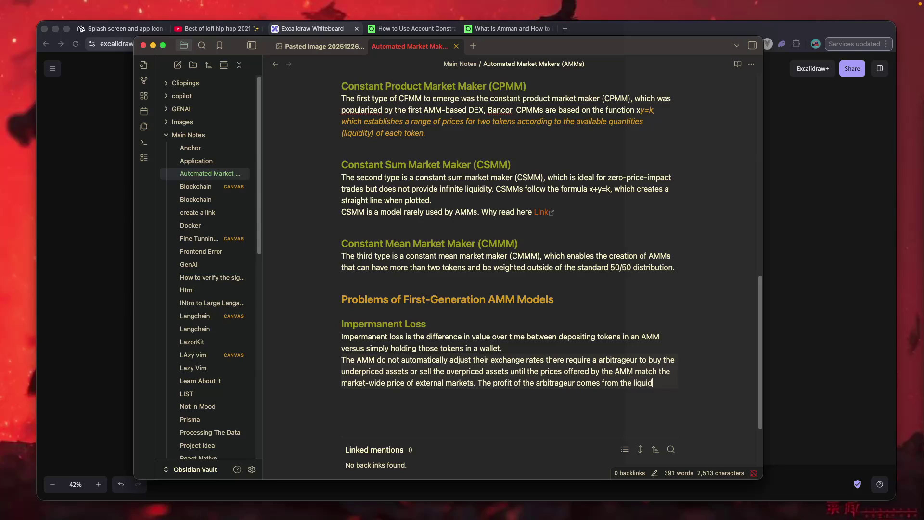
text(ity provoider)
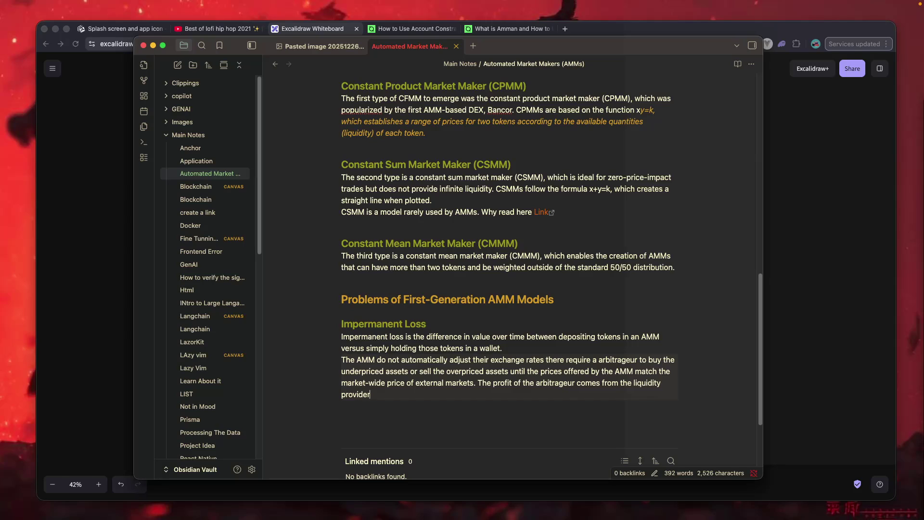
key(super+Tab)
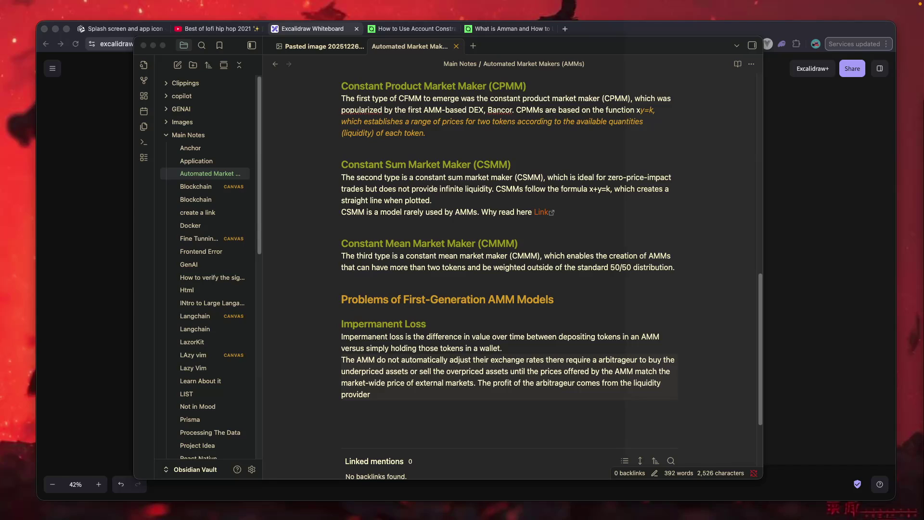
click(348, 411)
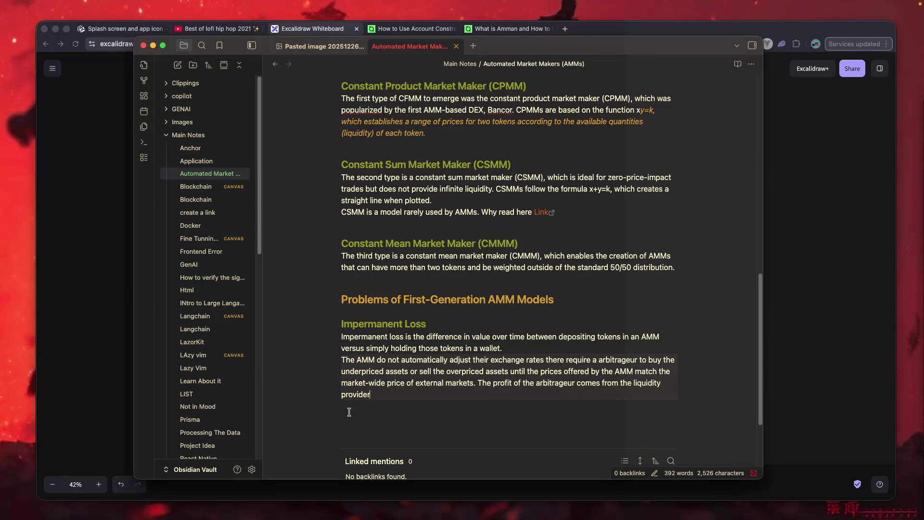
- Add a '### Low Capital Efficiency' subheading with the pasted paragraph on AMMs needing large liquidity
key(Return)
text(### Low Capital Efficiency)
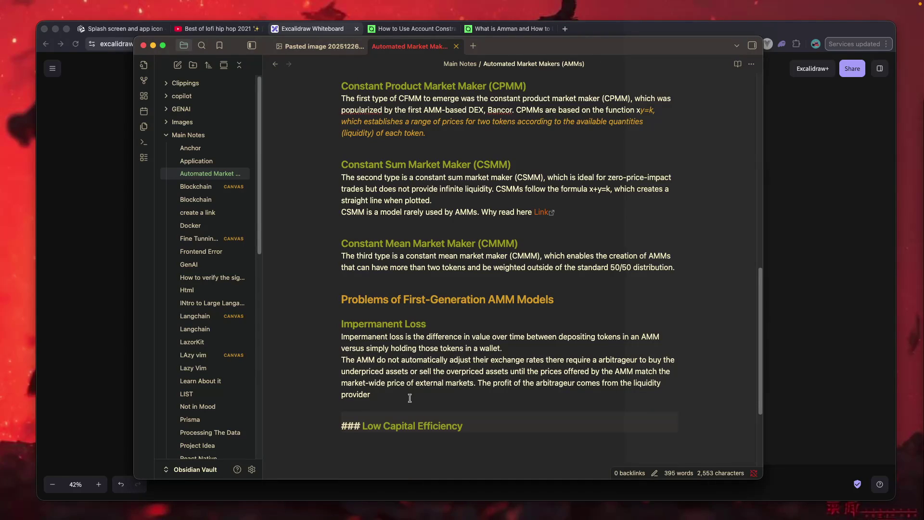
key(Return)
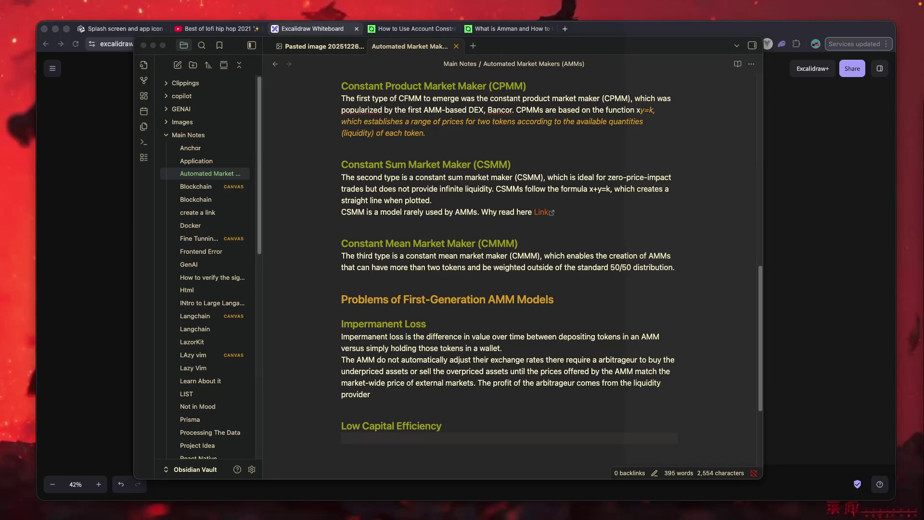
click(401, 450)
key(ctrl+v)
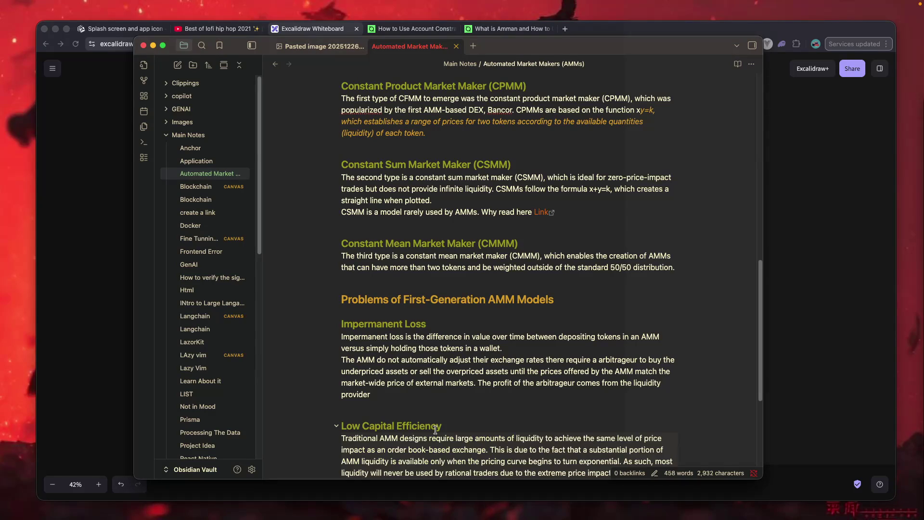
click(458, 428)
key(Return)
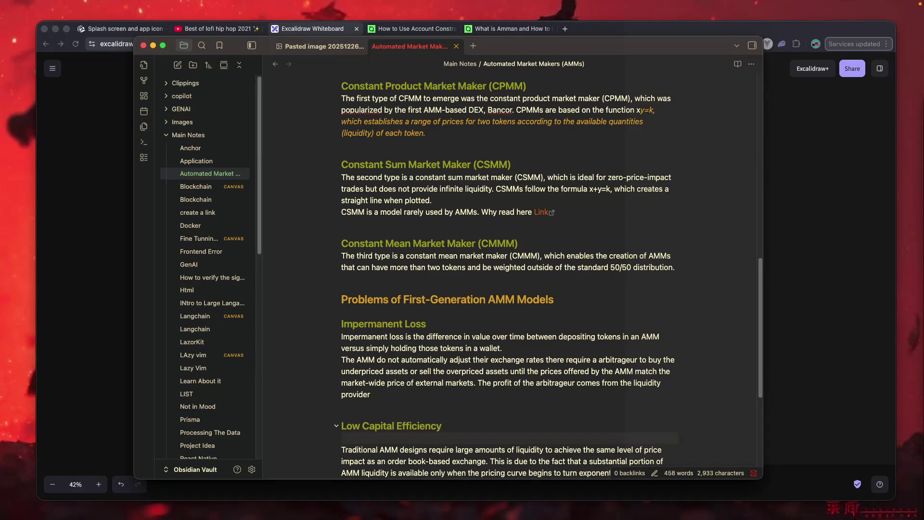
- Type the tag #did_not_get under the Low Capital Efficiency heading, correcting typos
text(#)
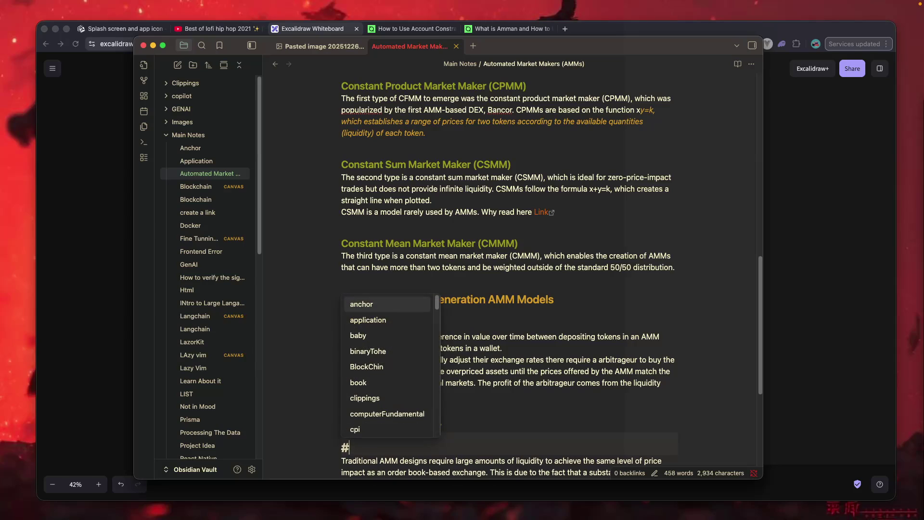
text(didnot)
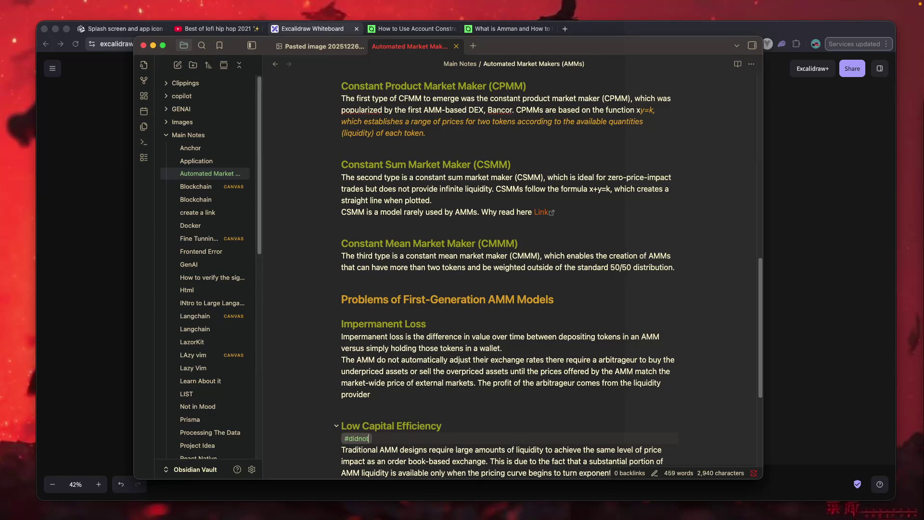
key(BackSpace)
text(get)
text(_)
text(VJ)
key(BackSpace)
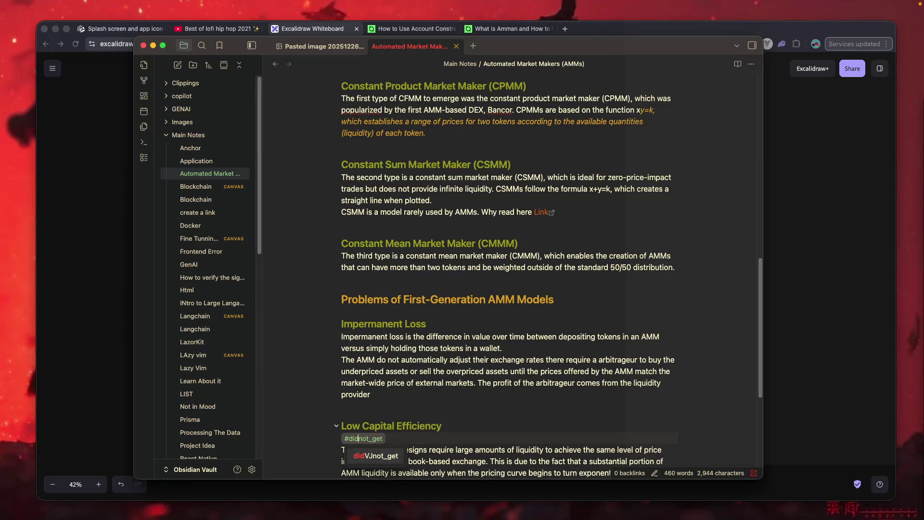
text(_)
key(BackSpace)
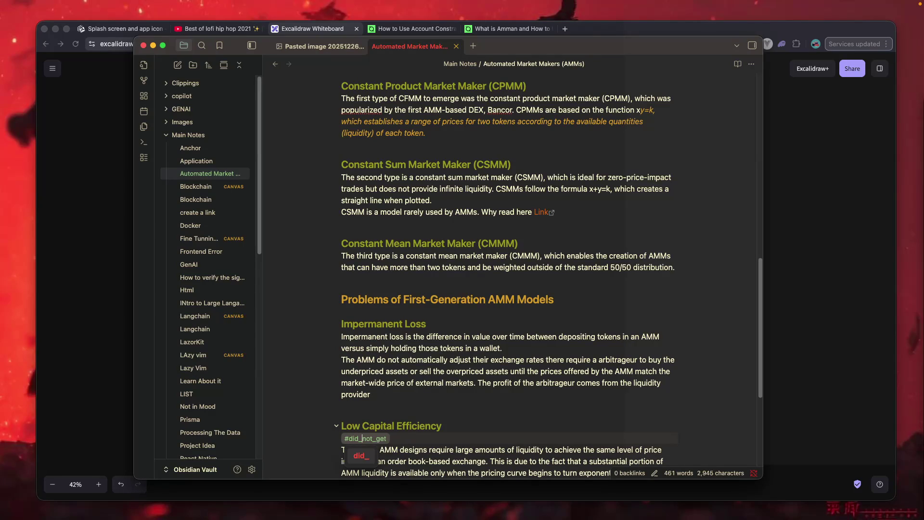
key(super+Tab)
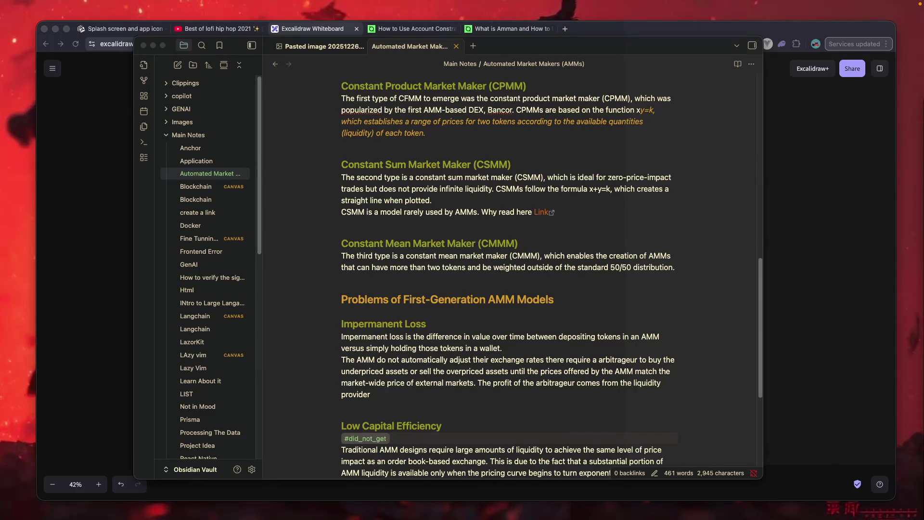
scroll(695, 387, down, 7)
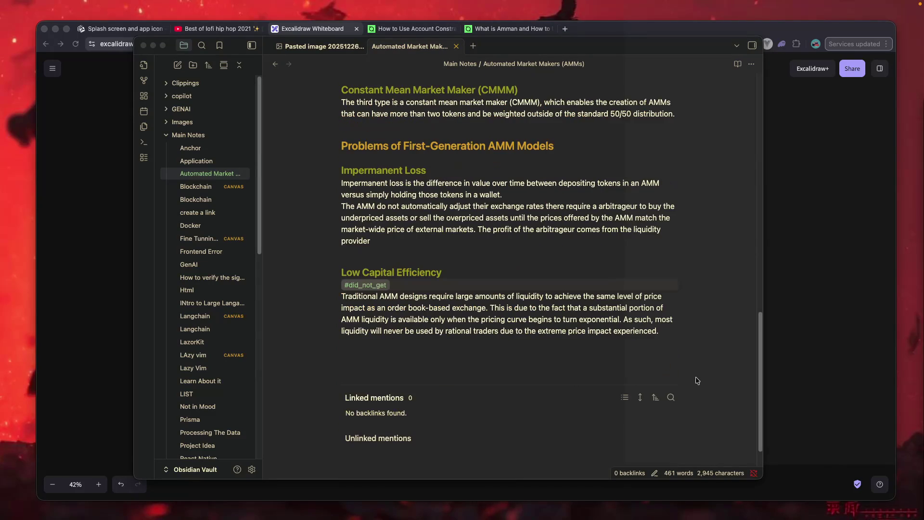
- Paste the heading '## Improving AMM Models With Hybrid, Dynamic, Proactive, and Virtual Solutions' on a new line after the last paragraph
click(546, 357)
click(663, 323)
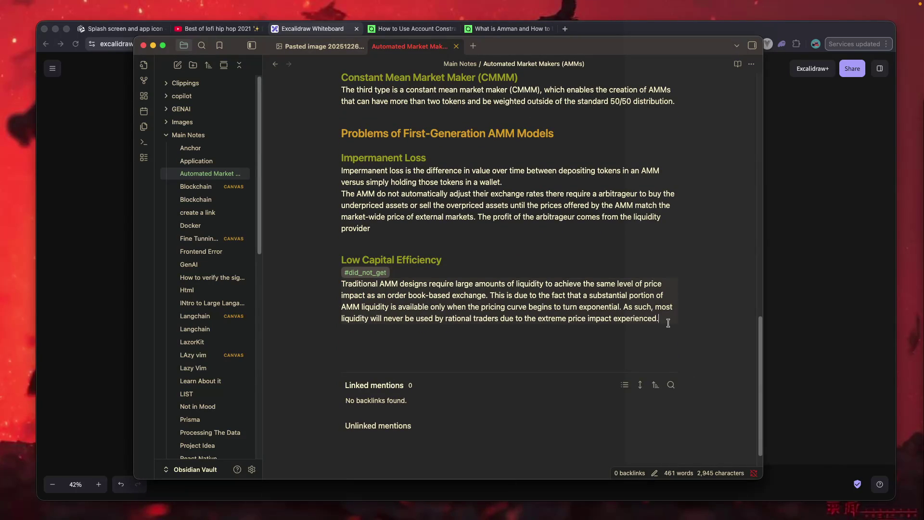
key(Return)
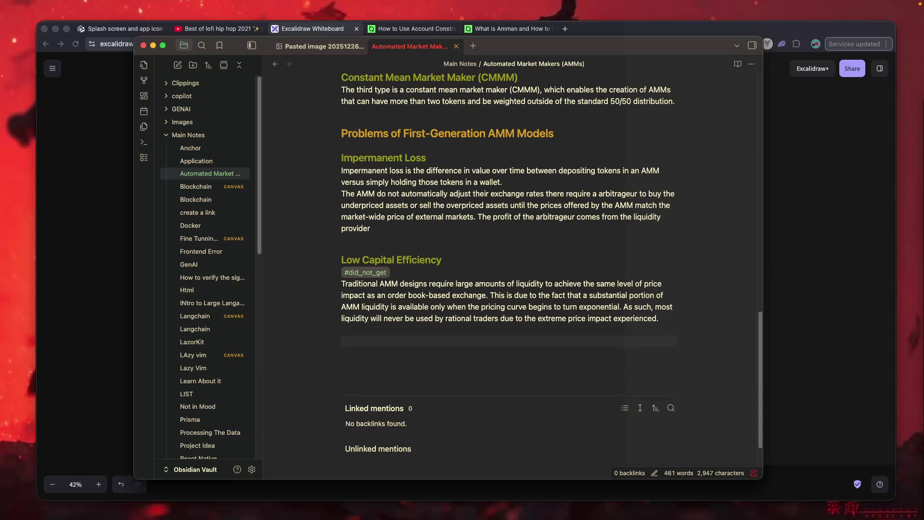
click(765, 266)
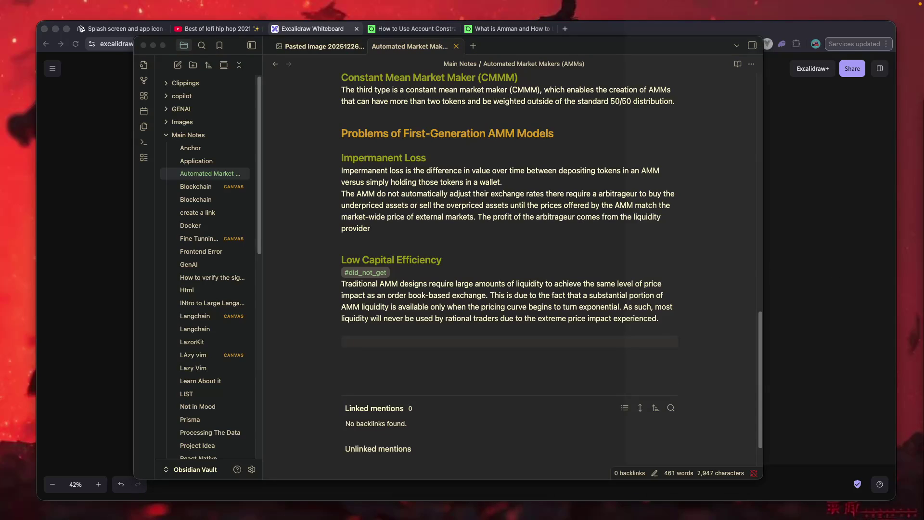
click(380, 370)
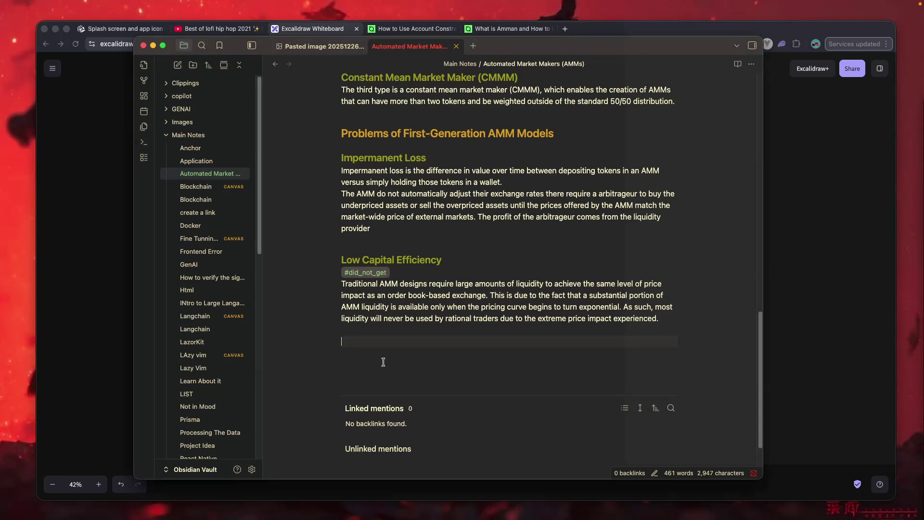
text(## Improving AMM Models With Hybrid, Dynamic, Proactive, and Virtual Solutions)
key(super+Tab)
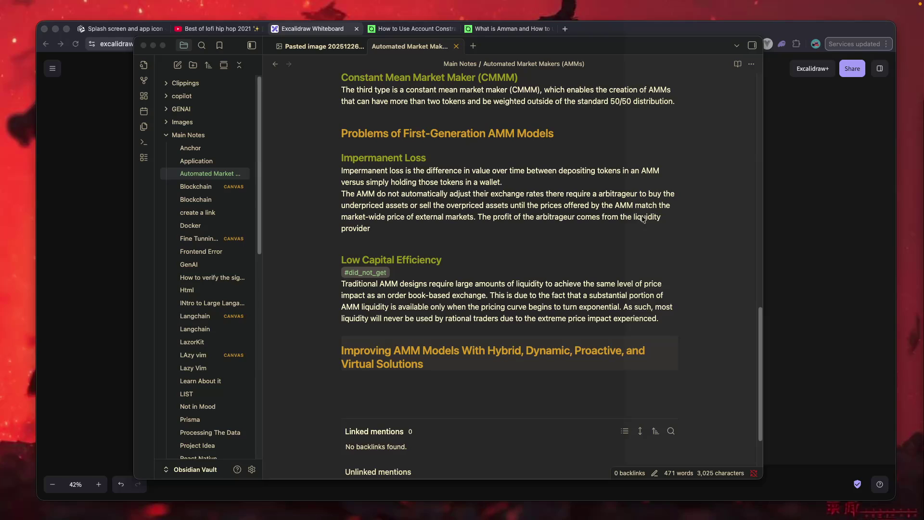
scroll(638, 220, up, 5)
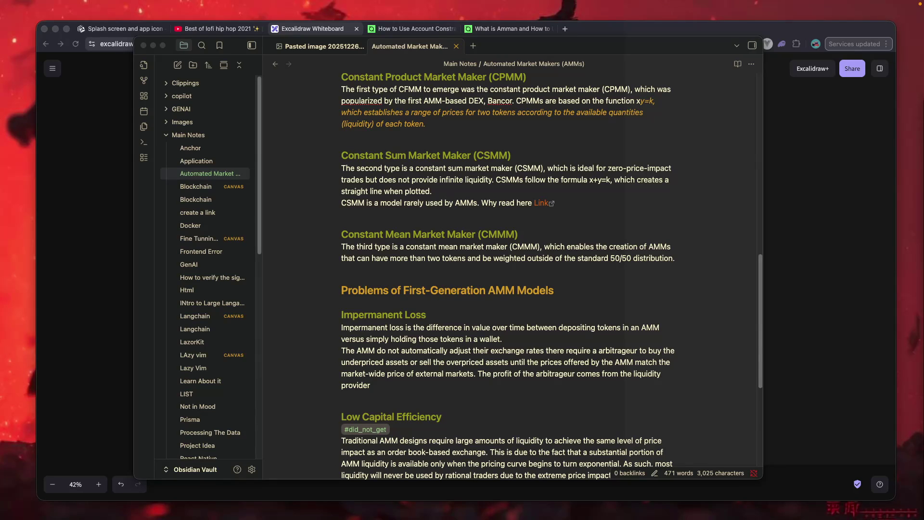
scroll(507, 260, down, 5)
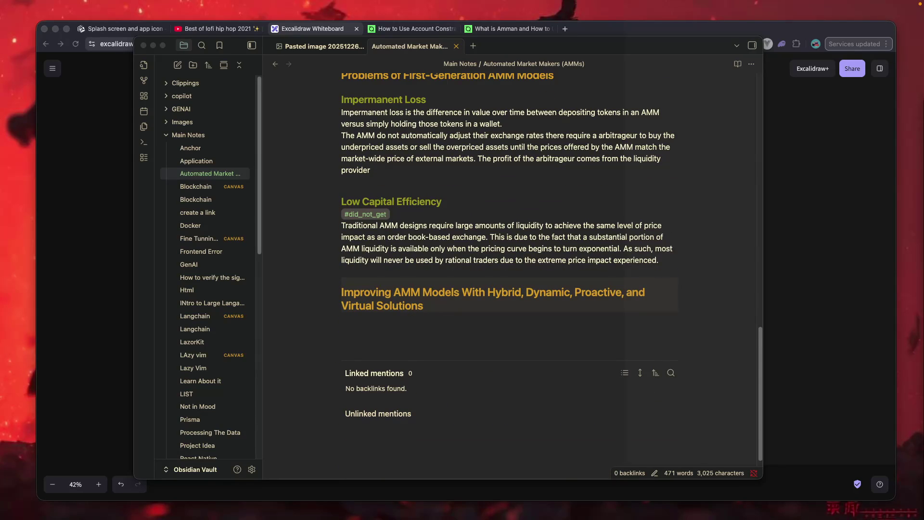
- Add a '### Hybrid CFMMs' subheading below the Improving AMM Models heading
click(457, 338)
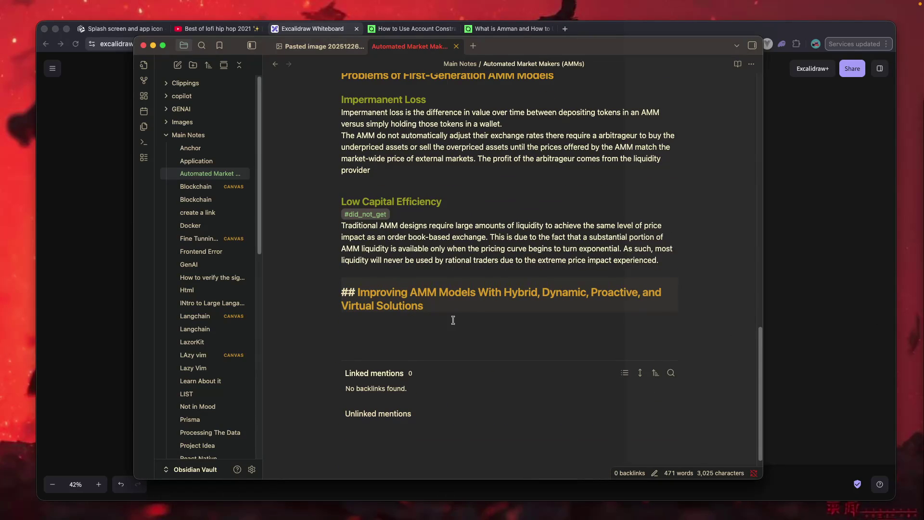
key(Return)
key(Return)
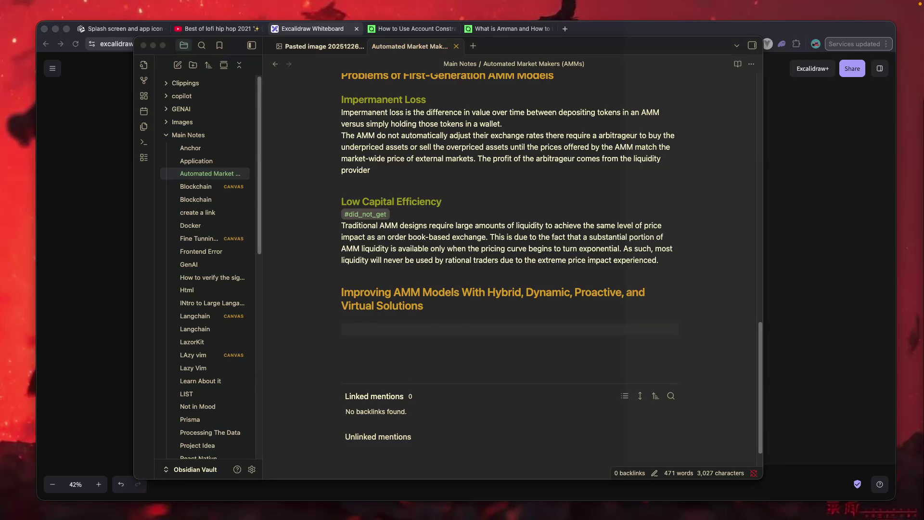
click(459, 329)
text(### Hybrid CFMMs)
key(Return)
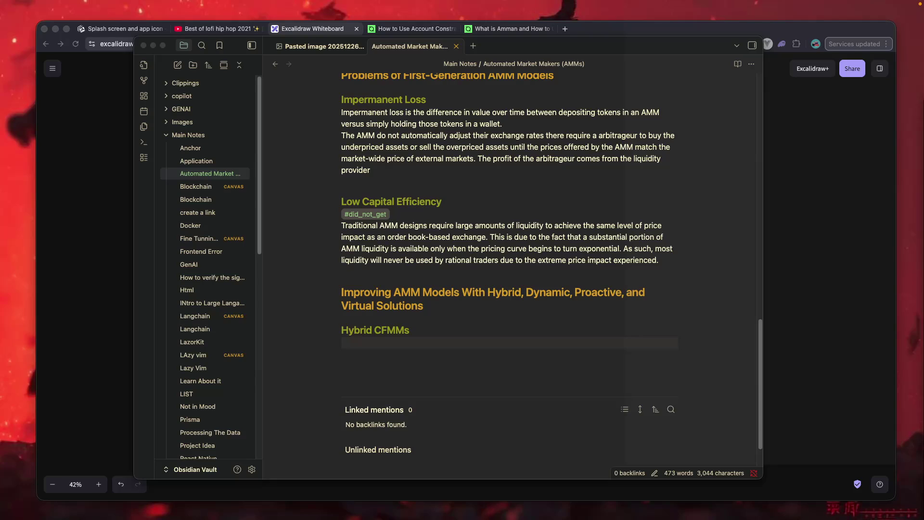
- Paste two paragraphs under Hybrid CFMMs: an introduction and one on low price impact trades
click(356, 343)
text(As AMM-based liquidity has progressed, we have seen the emergence of advanced hybrid CFMMs which combine multiple functions and parameters to achieve specific behaviors,)
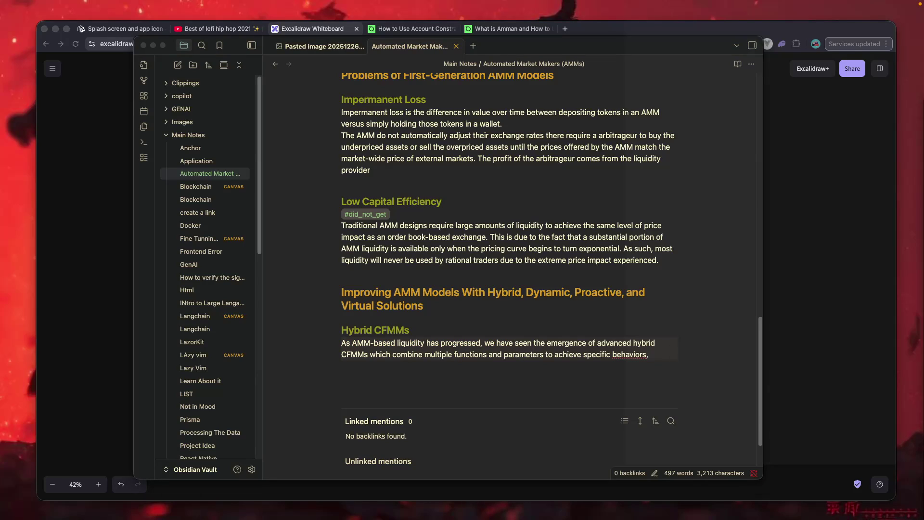
click(420, 371)
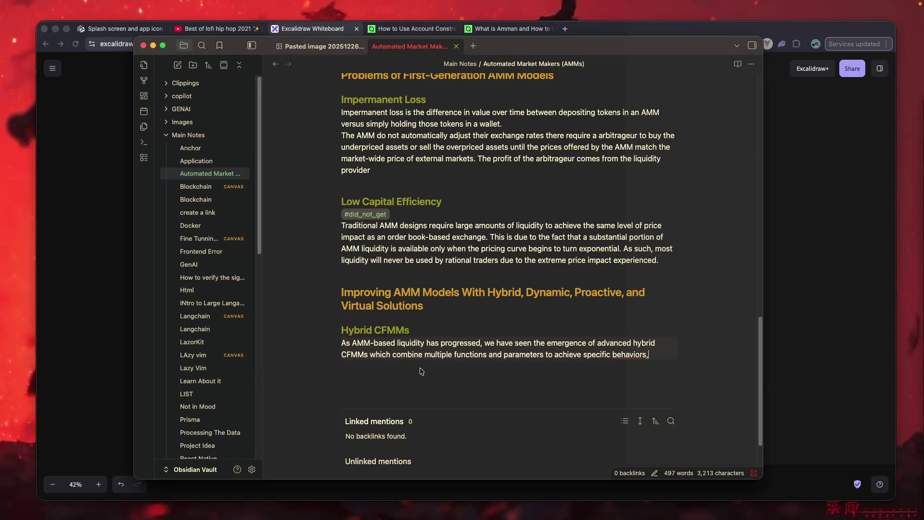
key(Return)
key(Return)
text(Hybrid CFMMs enable extremely low price impact trades by using an exchange rate curve that is mostly linear and becomes parabolic only once the liquidity pool is pushed to its limits.)
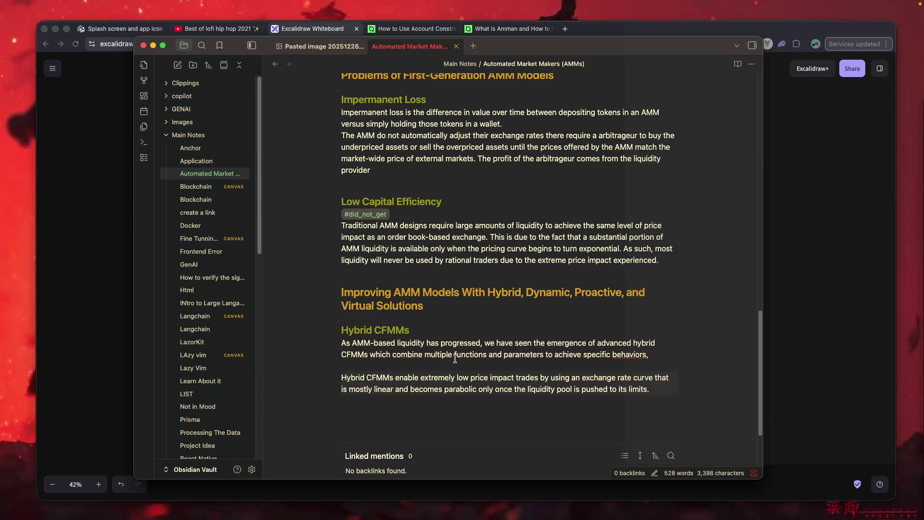